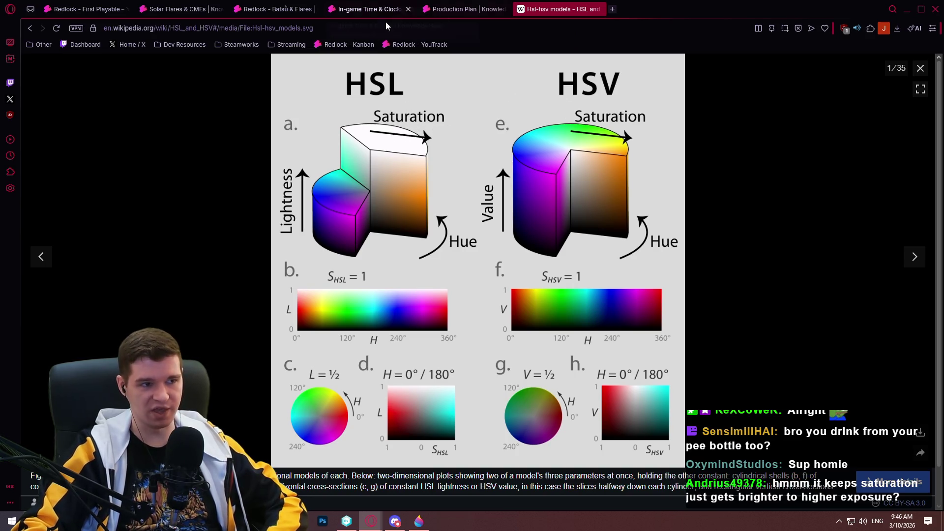
Step: Return to the Solar Flares & CMEs article and place the cursor after 'a bit' in the flare paragraph
{"action": "left_click", "coordinate": [278, 8]}
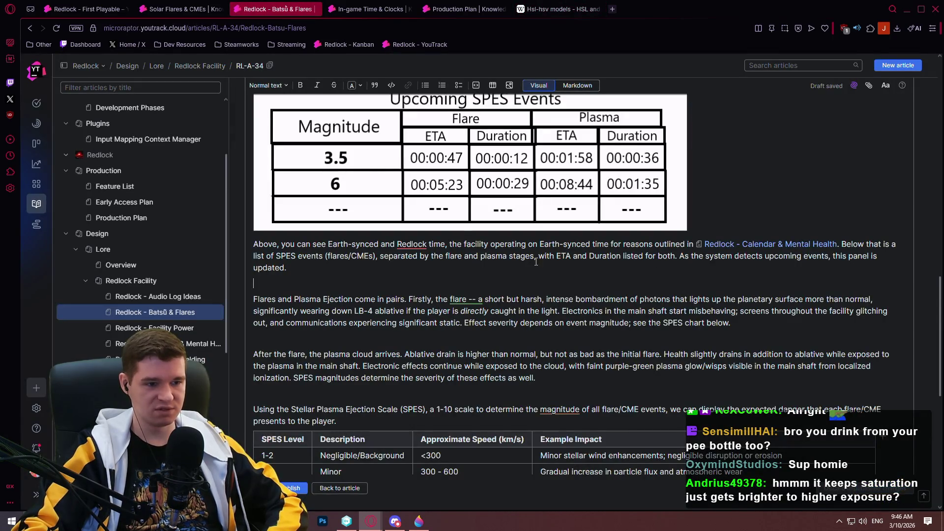
{"action": "left_click", "coordinate": [189, 9]}
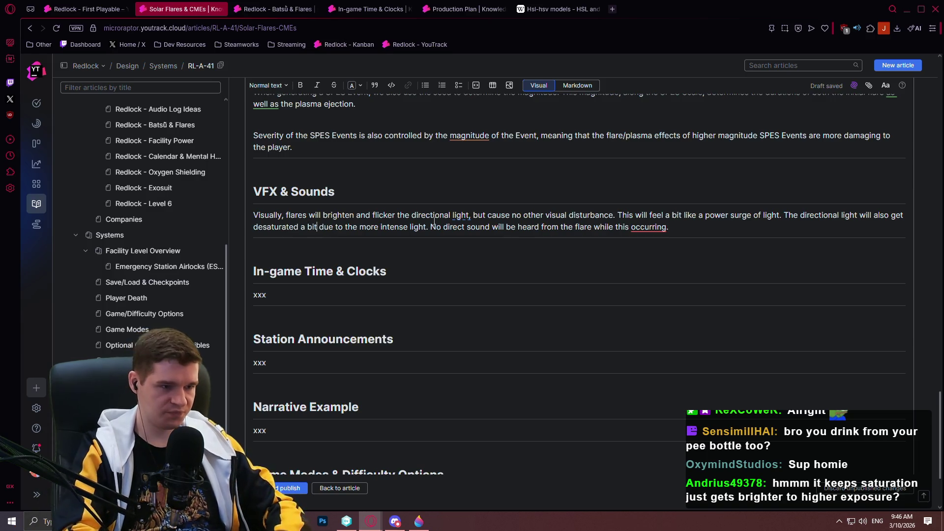
{"action": "left_click", "coordinate": [318, 226]}
Step: Insert ', and the Lightness/Value will increase,' after 'a bit' and correct the ending to 'this is occurring'
{"action": "type", "text": ","}
{"action": "key", "text": "BackSpace"}
{"action": "key", "text": "BackSpace"}
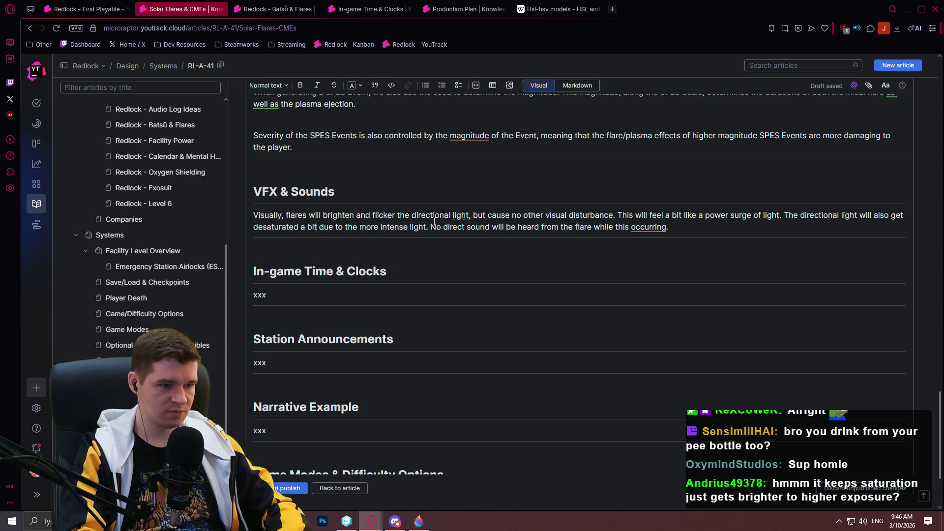
{"action": "type", "text": ", and the Lightn"}
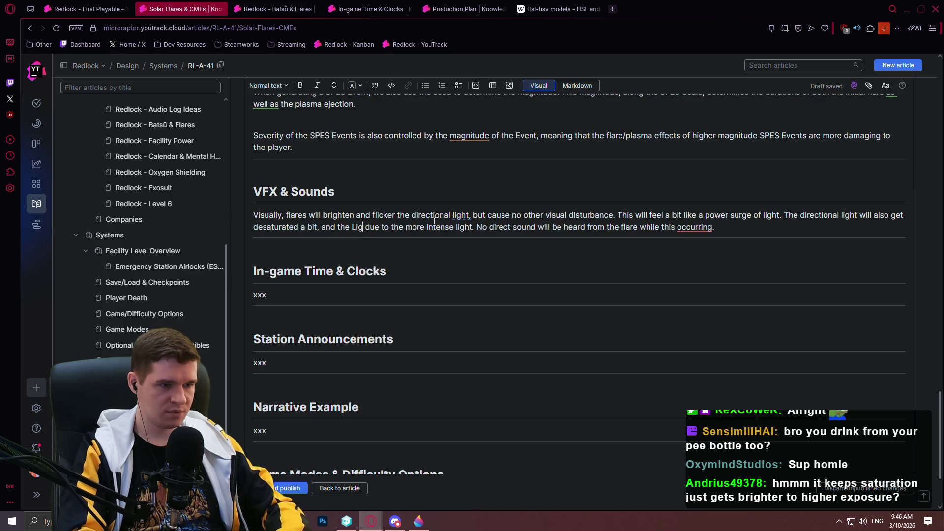
{"action": "type", "text": "ess/Value wi"}
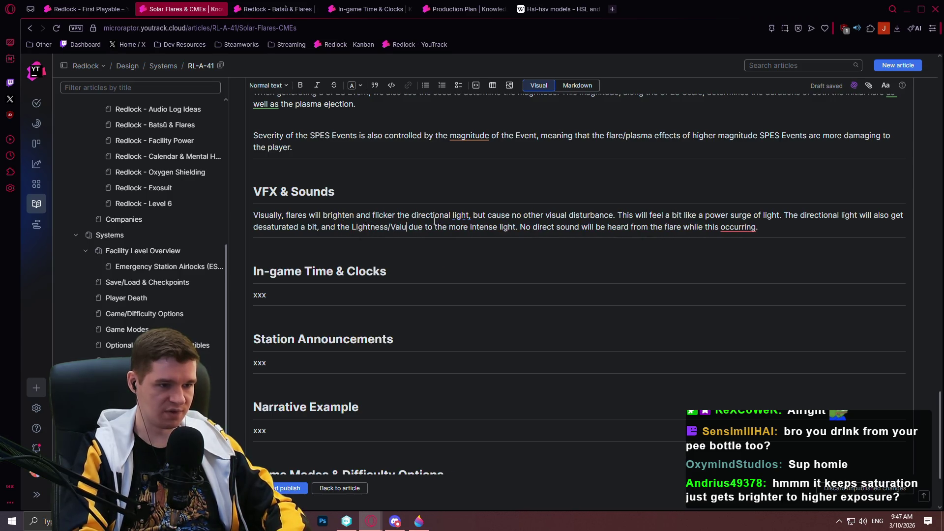
{"action": "type", "text": "ll increase,"}
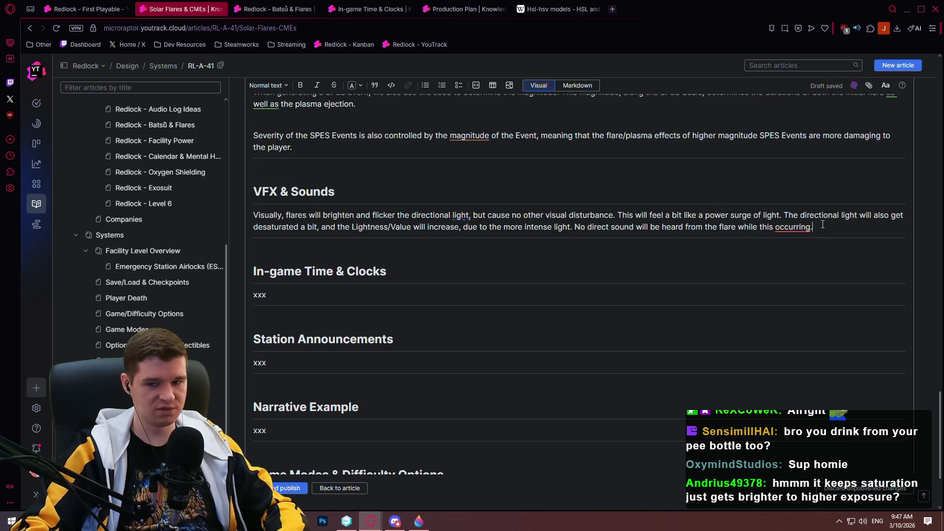
{"action": "left_click", "coordinate": [788, 224]}
{"action": "left_click", "coordinate": [799, 239]}
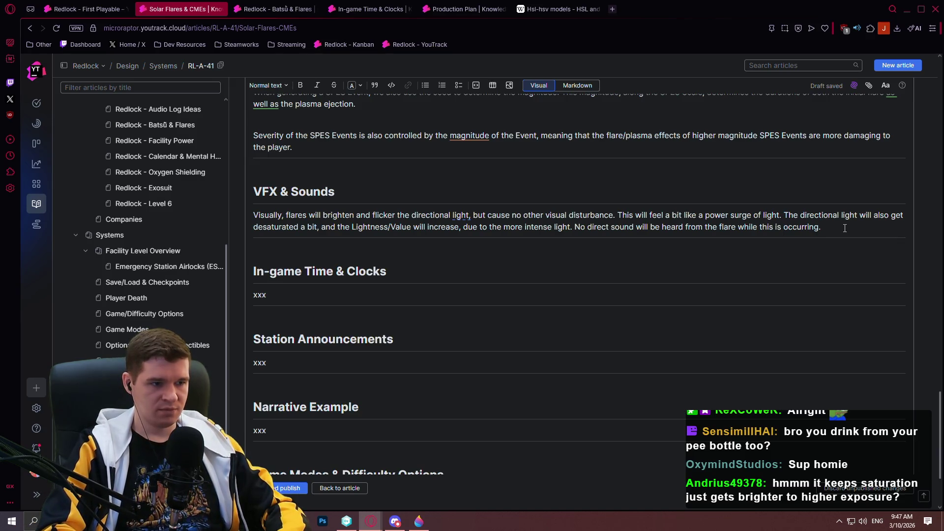
{"action": "key", "text": "Return"}
Step: Draft a paragraph on plasma ejections' purple-green ionized wisps and misbehaving electronics, then check the Batsū & Flares article
{"action": "type", "text": "Visually, the"}
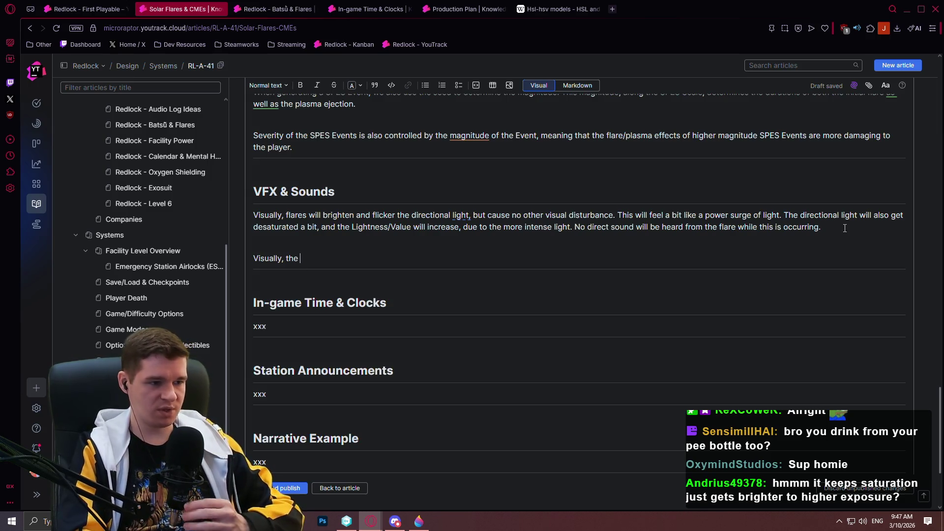
{"action": "type", "text": "p"}
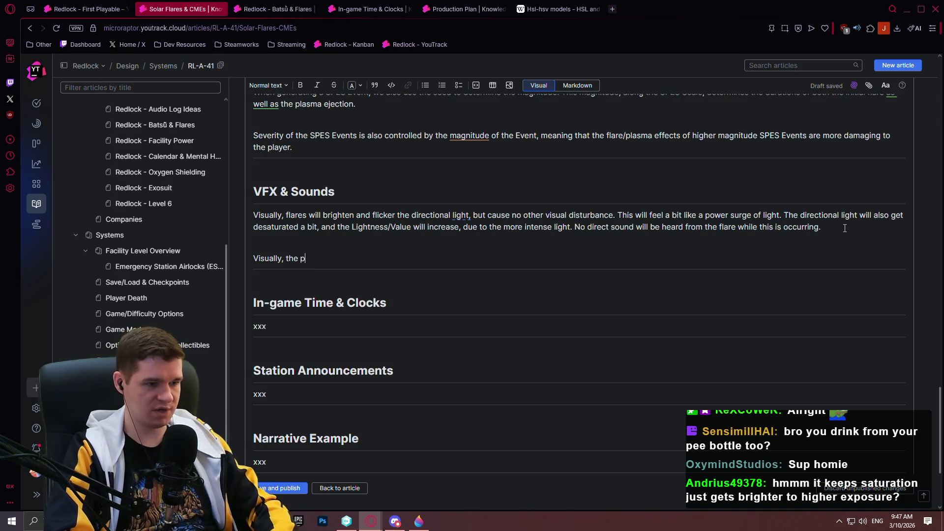
{"action": "type", "text": "lasma ejections will not flick"}
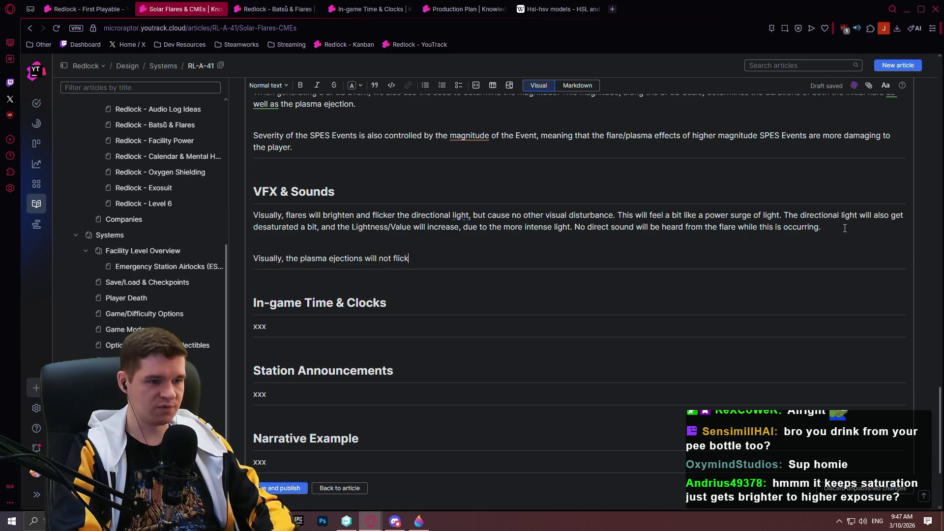
{"action": "type", "text": "he lig"}
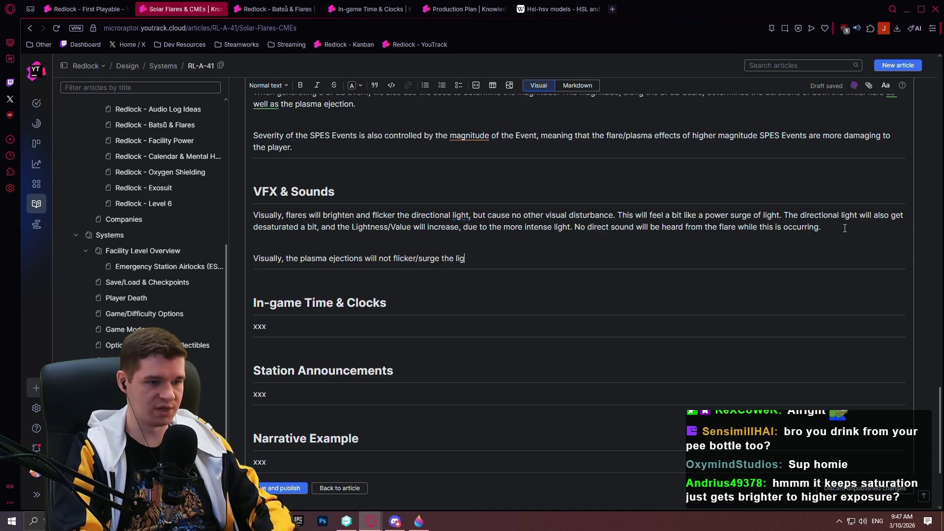
{"action": "type", "text": "ht at all. Rather, tha"}
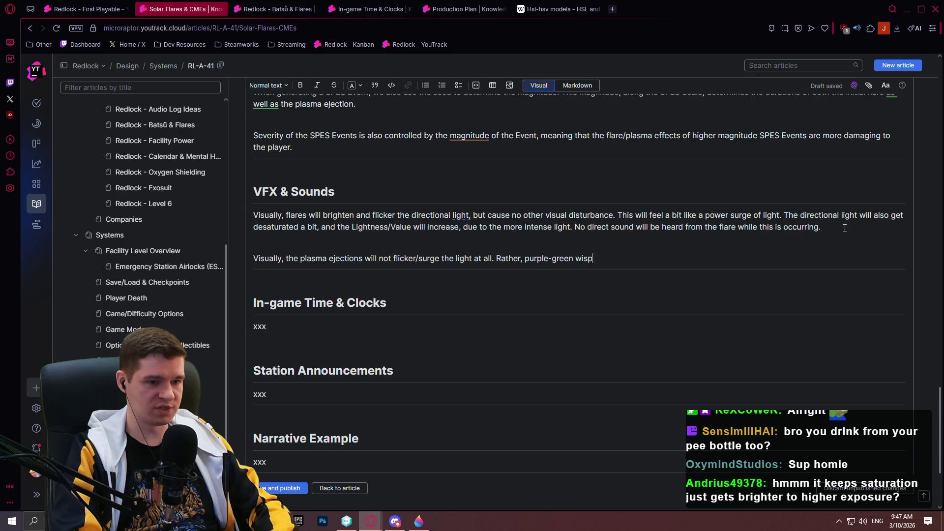
{"action": "type", "text": "gas ape"}
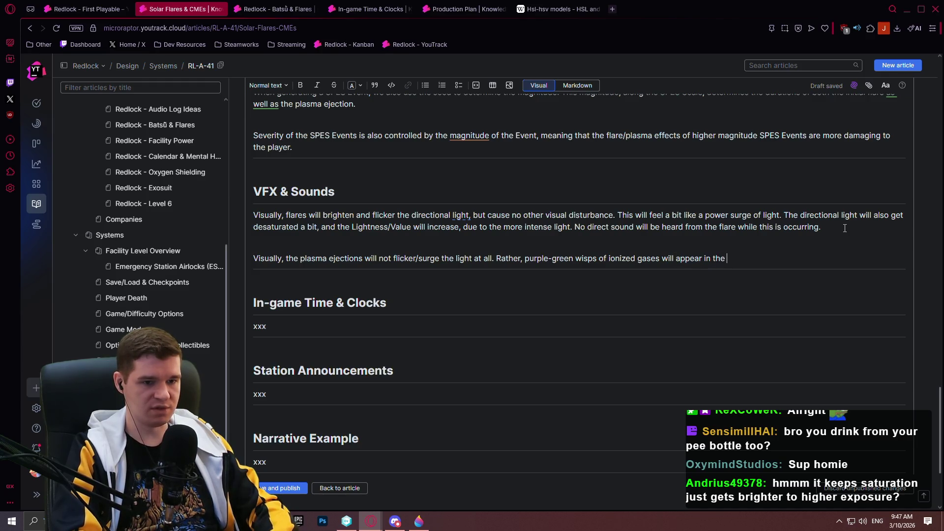
{"action": "type", "text": " shaft, and electronics in th"}
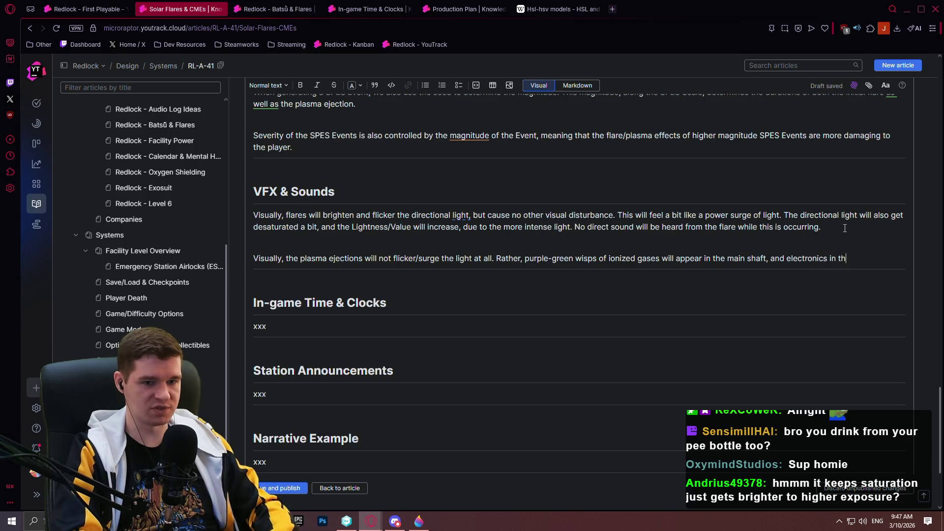
{"action": "type", "text": "e facility wi"}
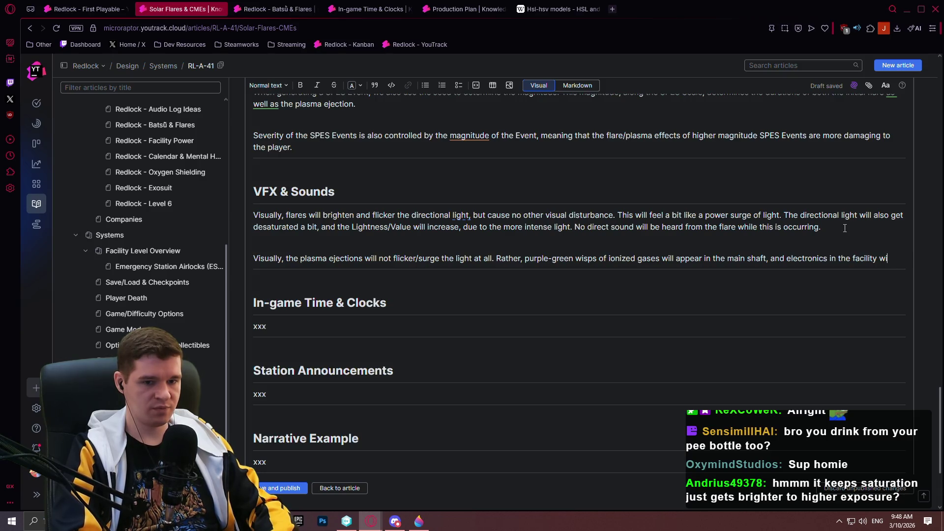
{"action": "type", "text": "ll start to"}
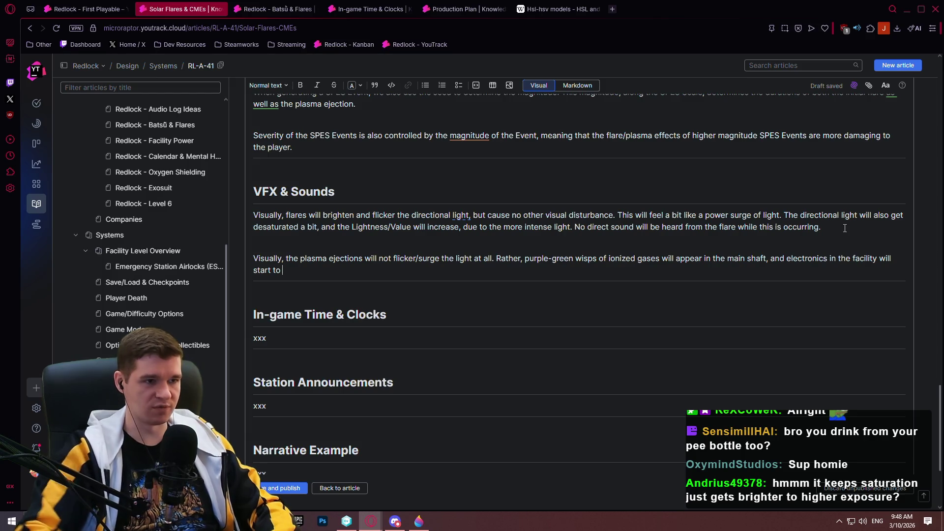
{"action": "key", "text": "ctrl+Tab"}
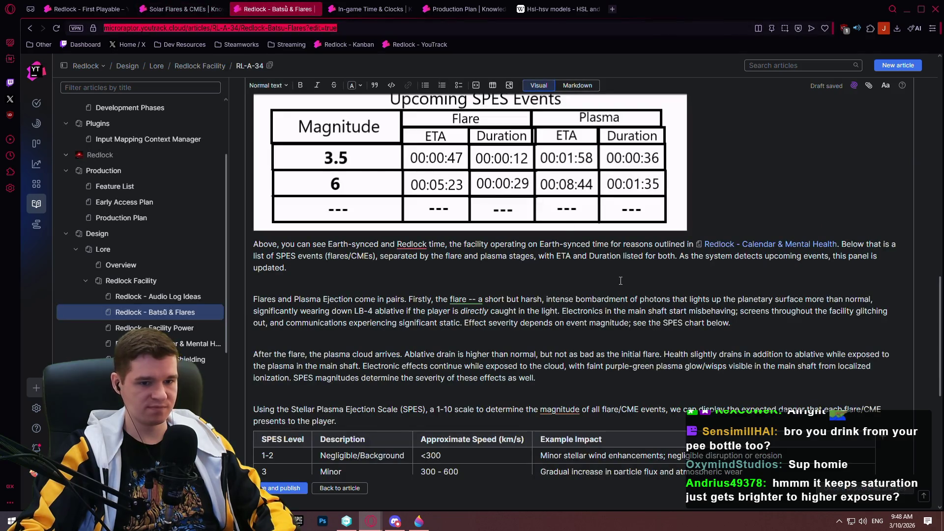
Step: Finish the plasma sentence: misbehaving electronics may give distorted noises or static (speakers especially)
{"action": "left_click", "coordinate": [197, 10]}
{"action": "type", "text": "misbh"}
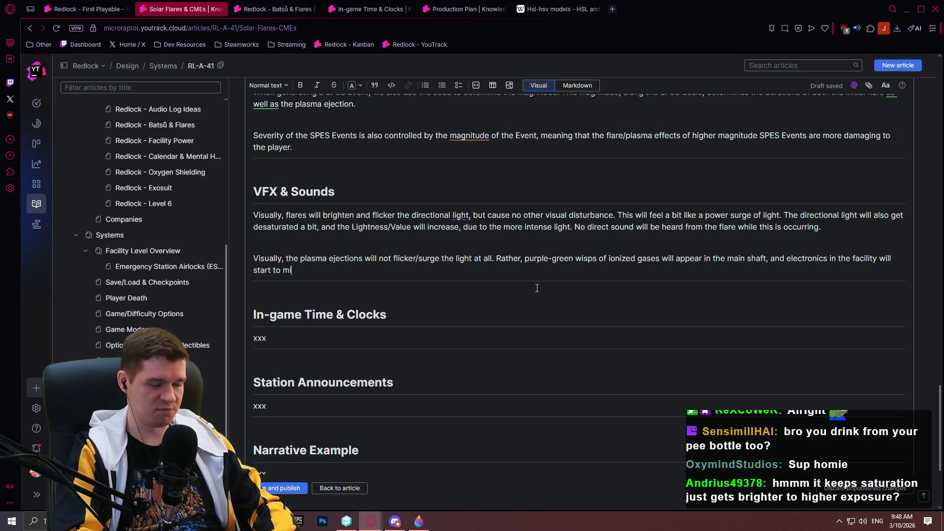
{"action": "key", "text": "BackSpace"}
{"action": "type", "text": "ehave"}
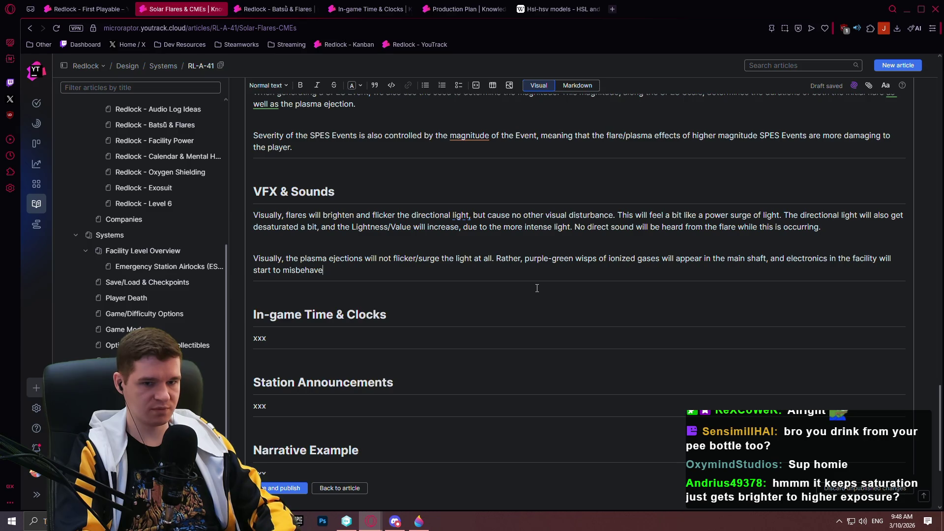
{"action": "type", "text": "."}
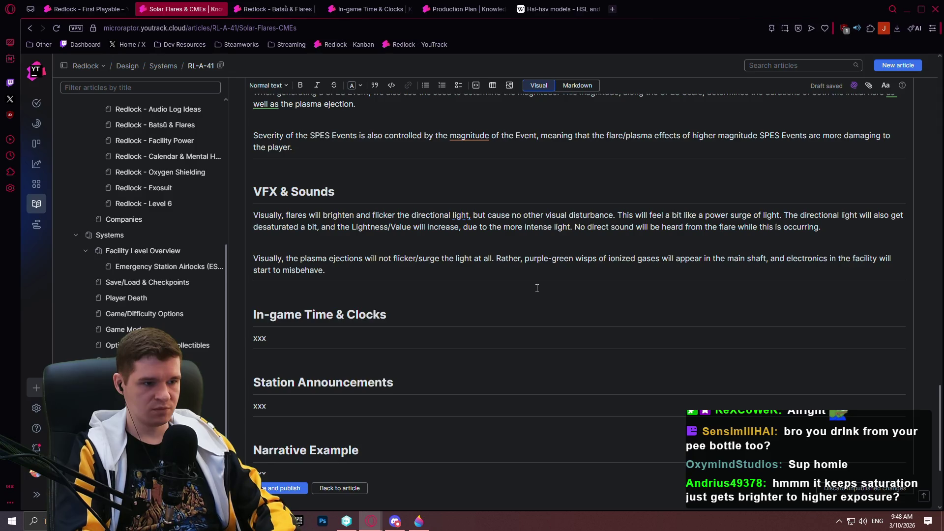
{"action": "type", "text": " Some of th"}
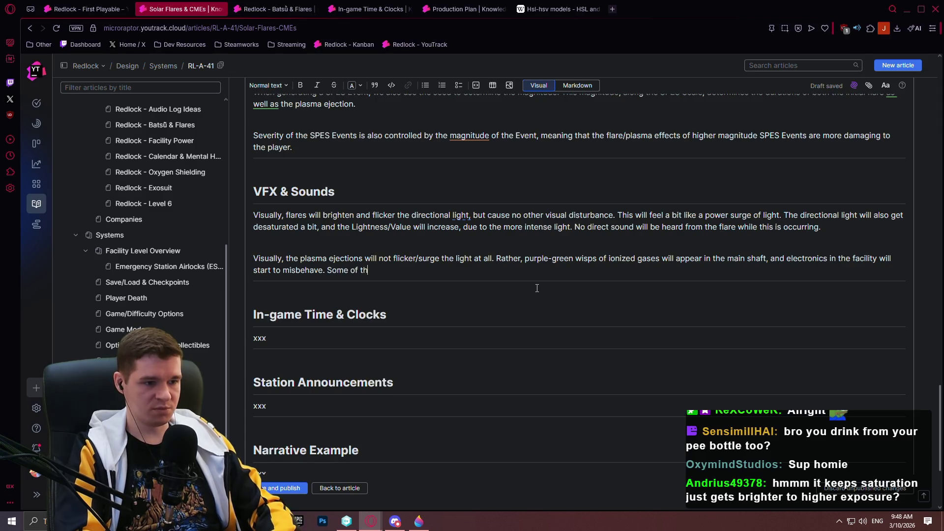
{"action": "type", "text": "ese mis"}
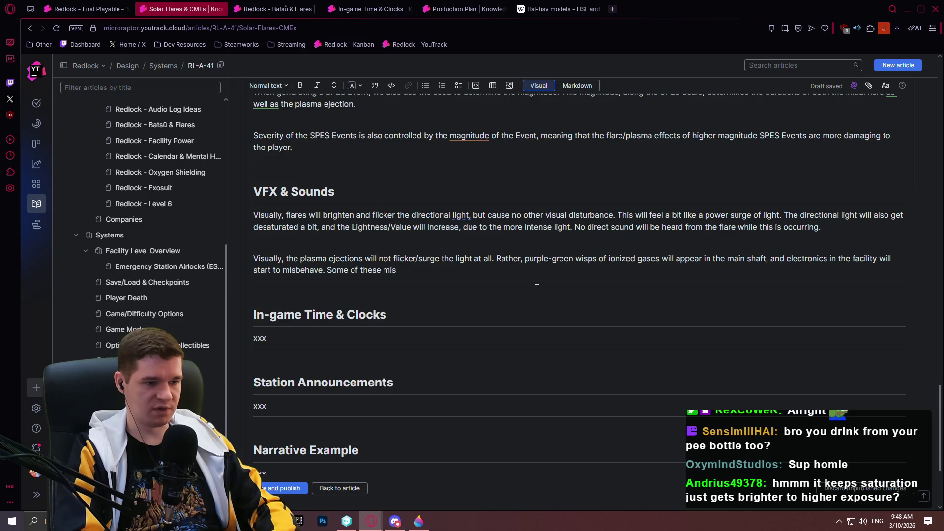
{"action": "type", "text": "behaving"}
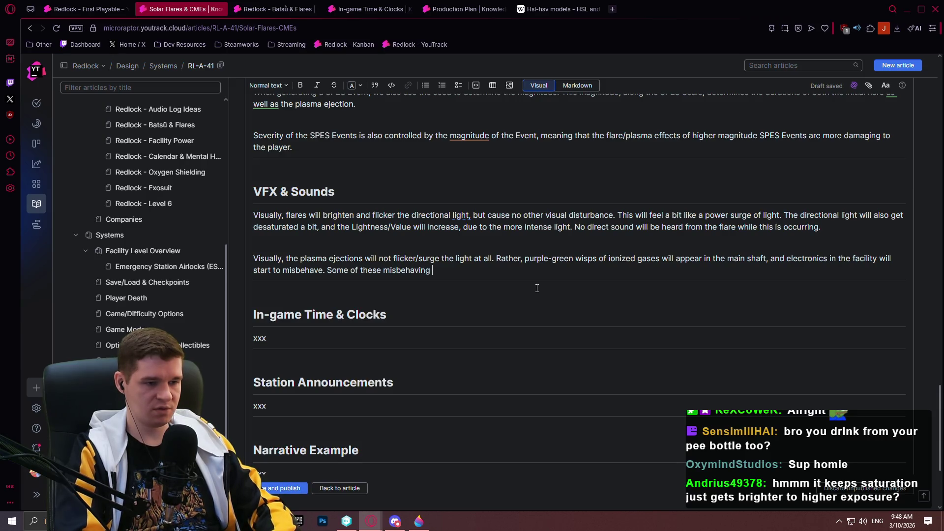
{"action": "type", "text": " electron"}
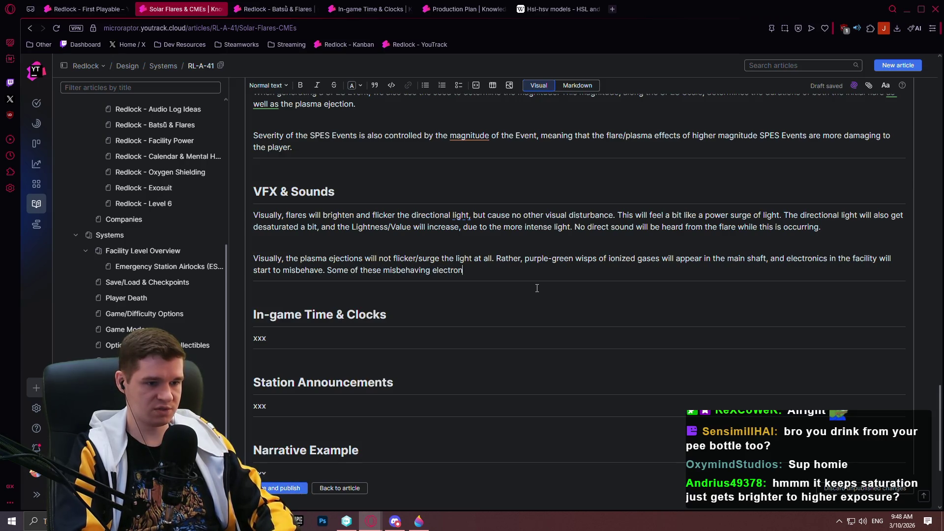
{"action": "type", "text": "ics may have distort"}
{"action": "type", "text": "ed noises"}
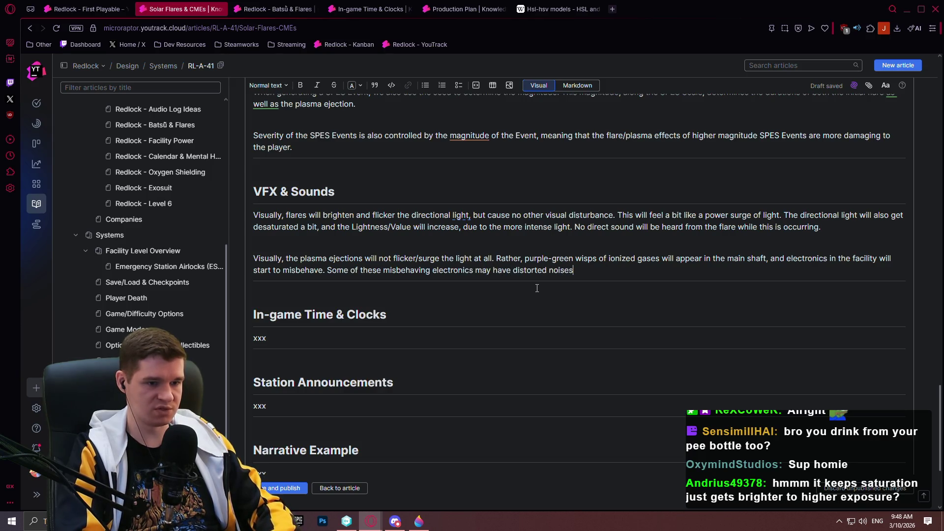
{"action": "type", "text": ", if they w"}
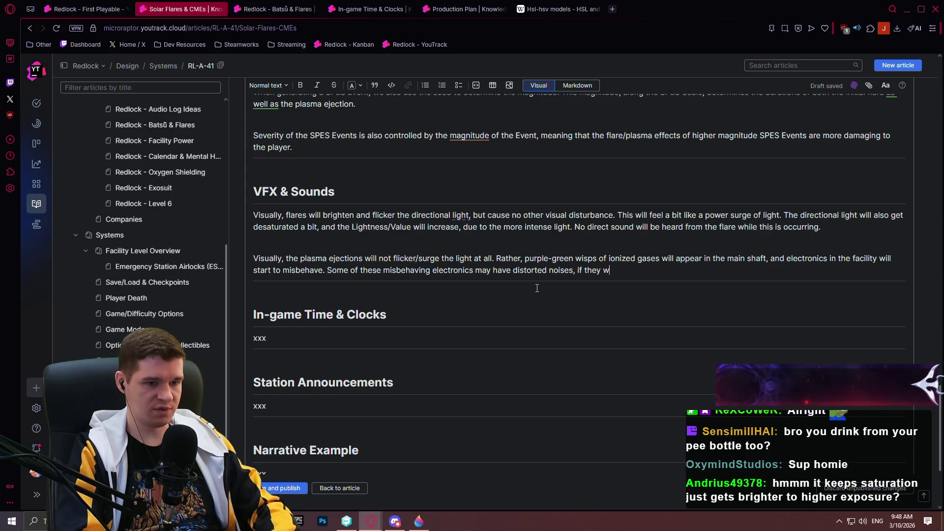
{"action": "key", "text": "BackSpace"}
{"action": "key", "text": "BackSpace"}
{"action": "key", "text": "BackSpace"}
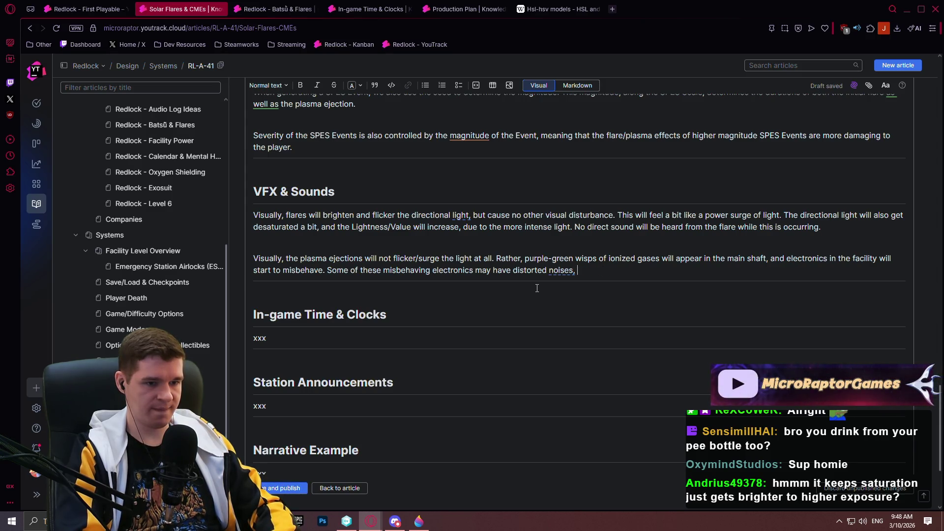
{"action": "type", "text": "or static (speakers espec"}
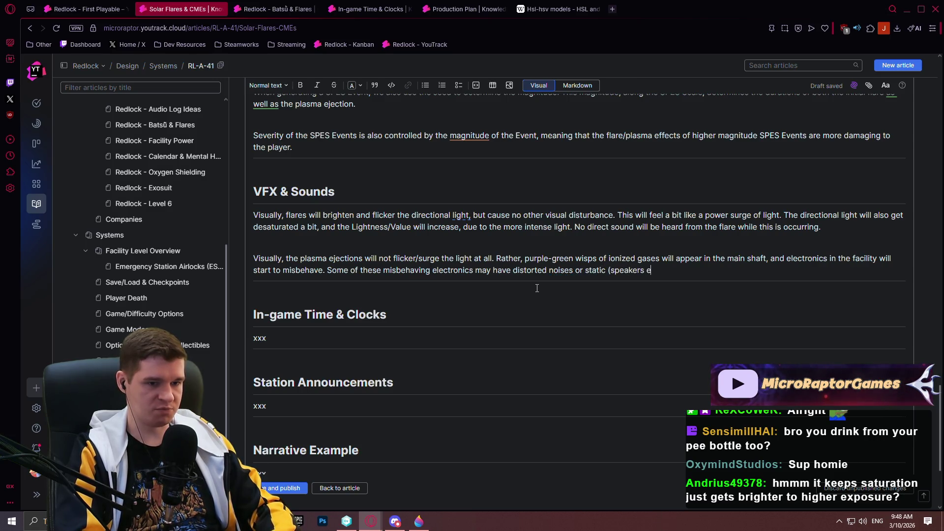
{"action": "type", "text": "ially)"}
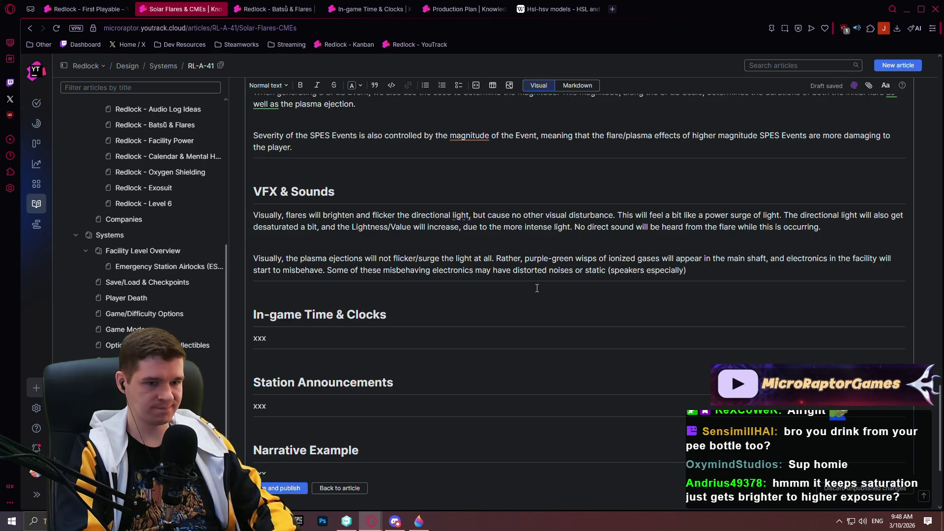
{"action": "type", "text": ","}
{"action": "key", "text": "BackSpace"}
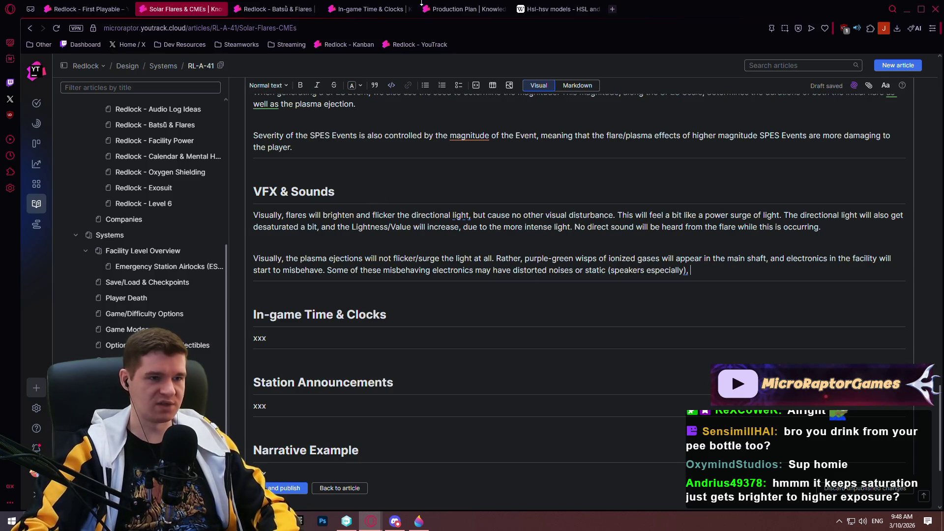
{"action": "left_click", "coordinate": [557, 9]}
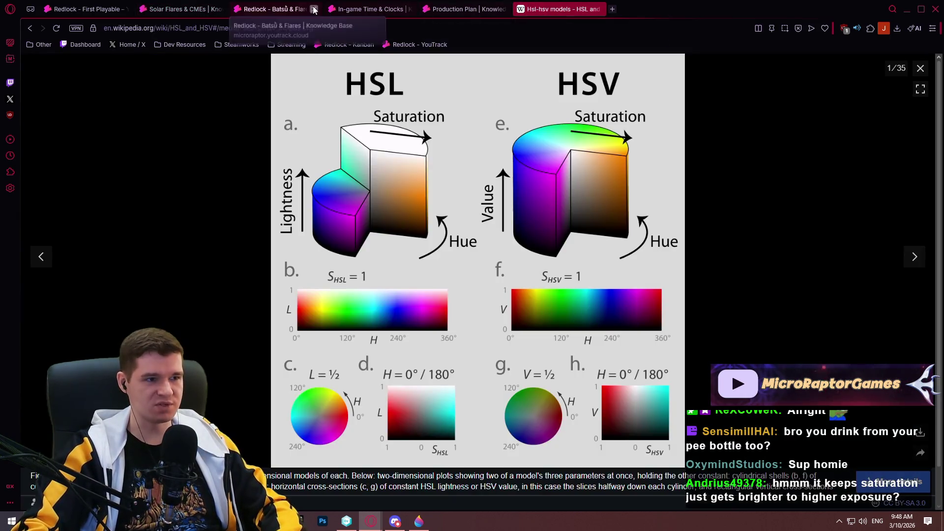
Step: Search Google for 'do auroras make sound', expand the AI overview, and open 'The Mystery of Northern Lights Sounds'
{"action": "left_click", "coordinate": [467, 27]}
{"action": "type", "text": "do auror"}
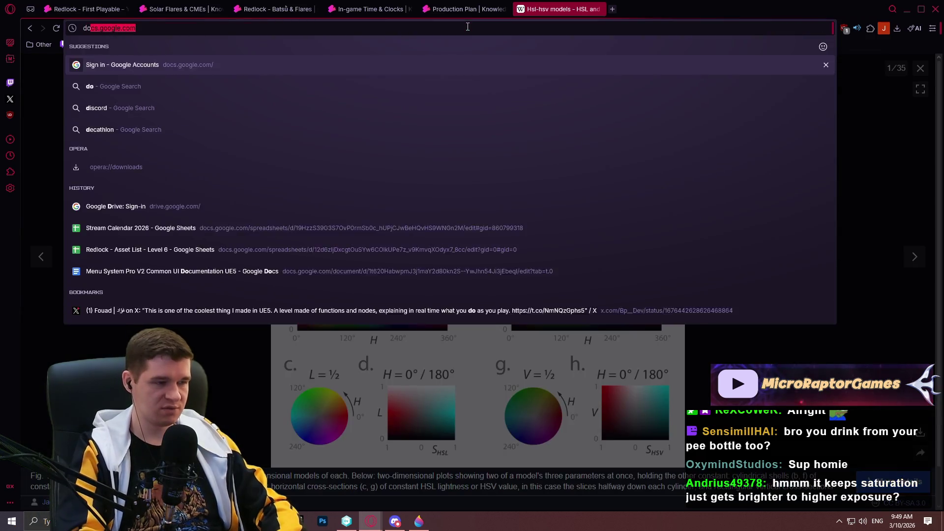
{"action": "type", "text": "as sound"}
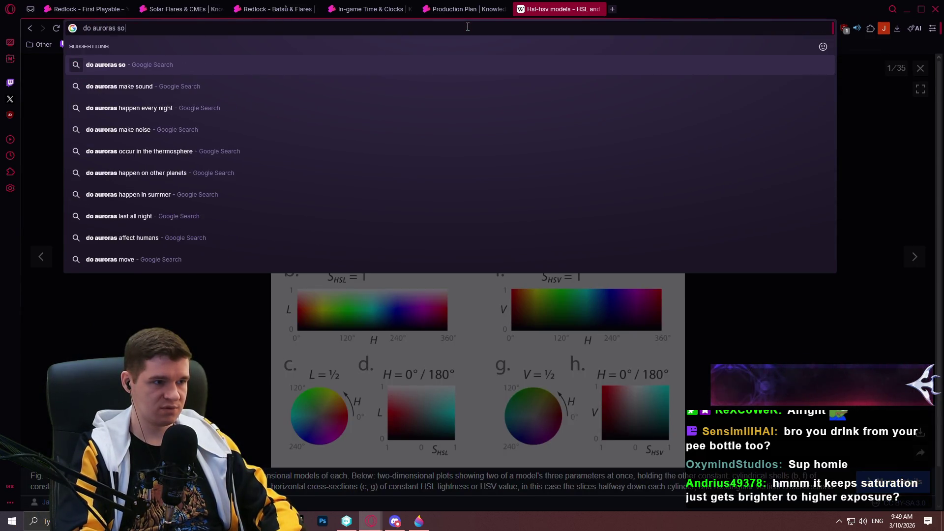
{"action": "left_click", "coordinate": [470, 86]}
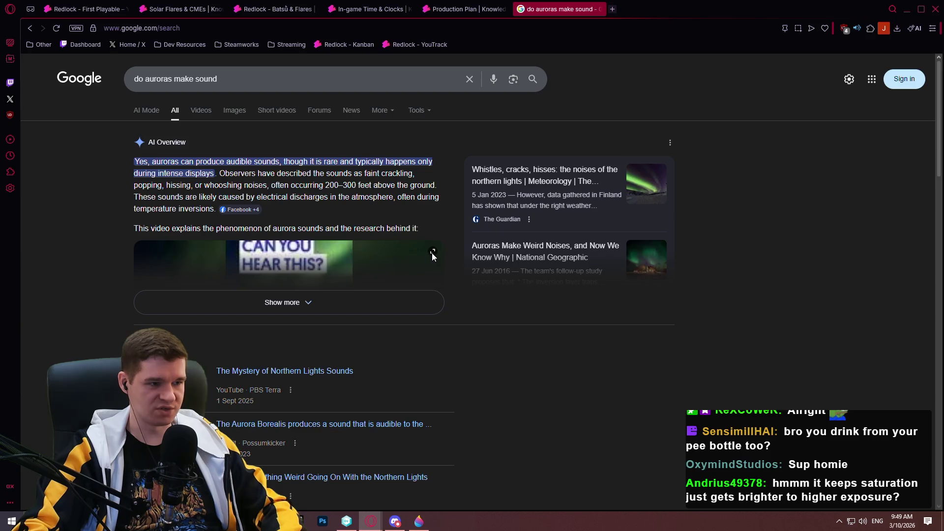
{"action": "left_click", "coordinate": [419, 301]}
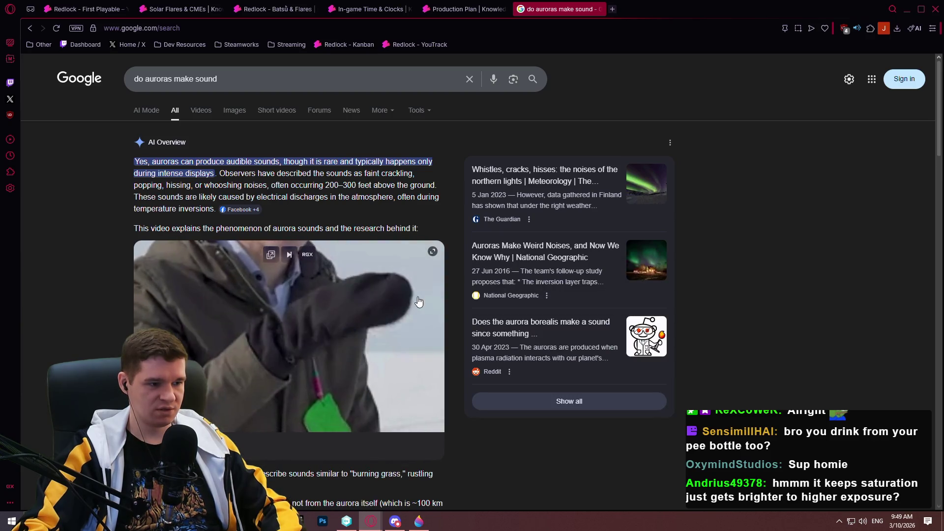
{"action": "scroll", "coordinate": [433, 295], "scroll_direction": "down", "scroll_amount": 2}
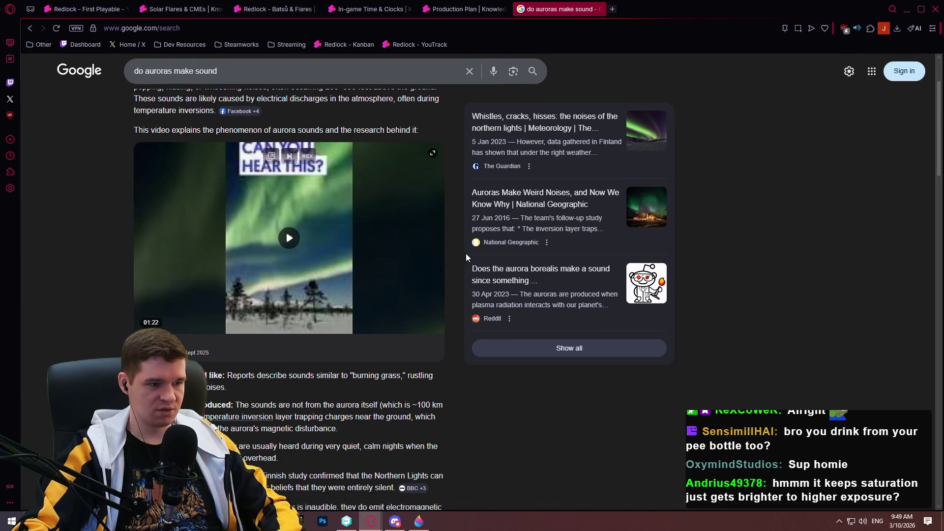
{"action": "scroll", "coordinate": [470, 256], "scroll_direction": "down", "scroll_amount": 3}
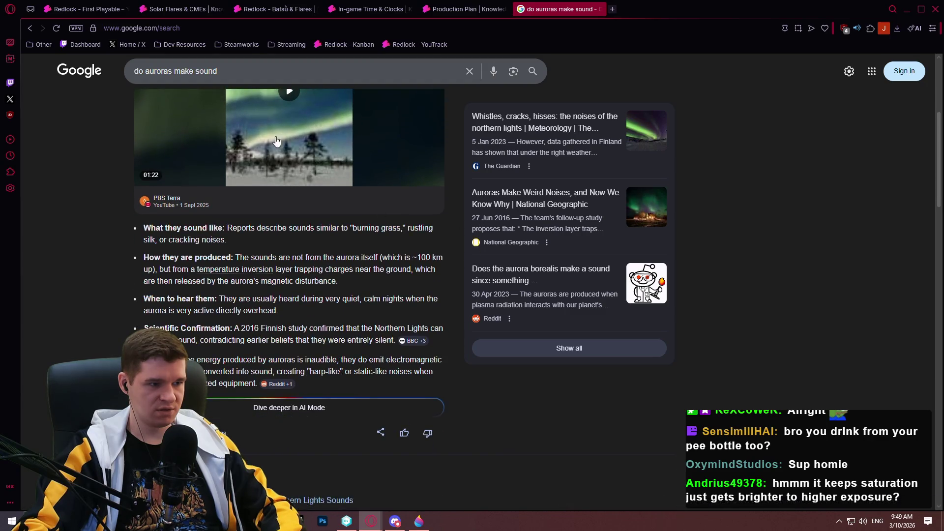
{"action": "left_click", "coordinate": [429, 217]}
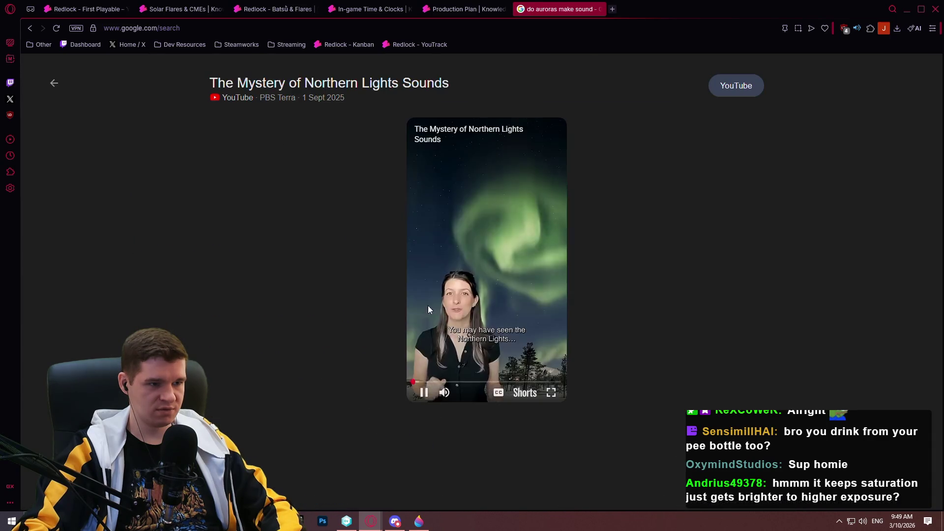
Step: Watch the Northern Lights Sounds video with audio unmuted, rewind it slightly, then pause it
{"action": "left_click", "coordinate": [444, 392]}
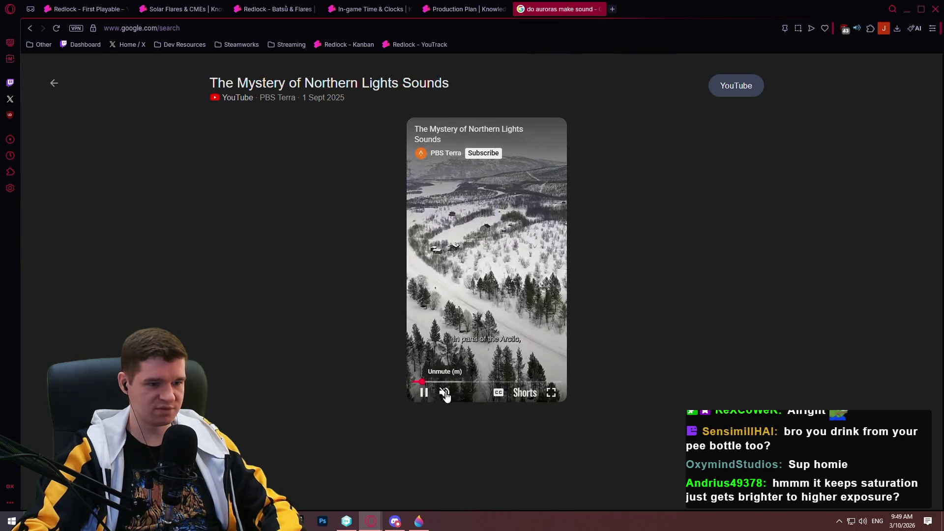
{"action": "left_click", "coordinate": [860, 31]}
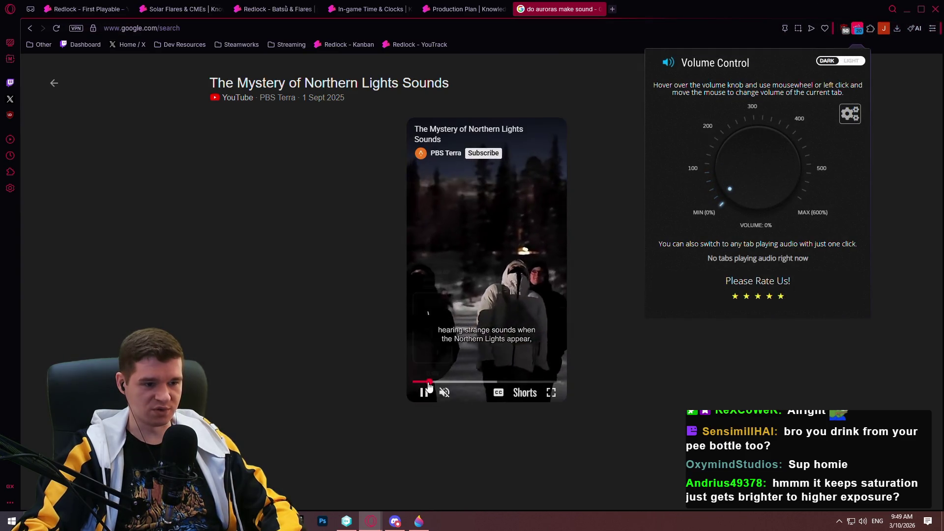
{"action": "left_click", "coordinate": [444, 393]}
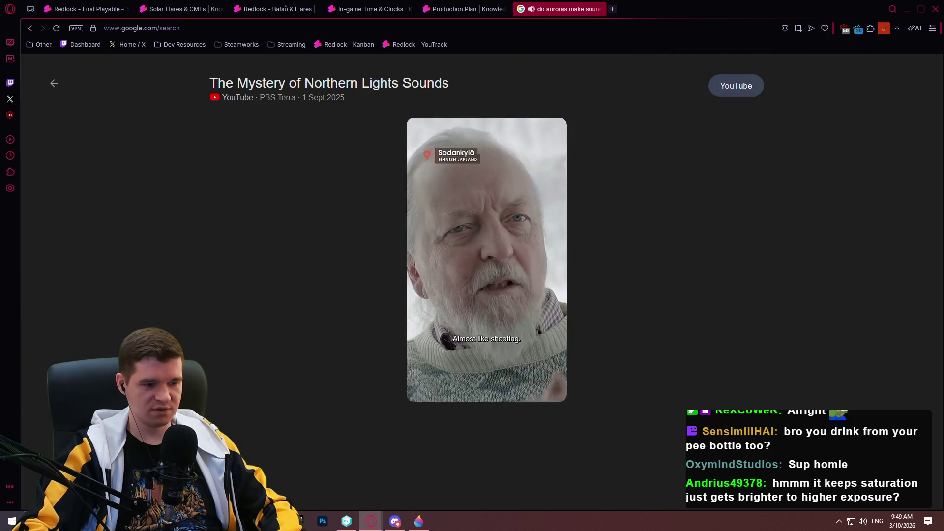
{"action": "mouse_move", "coordinate": [262, 452]}
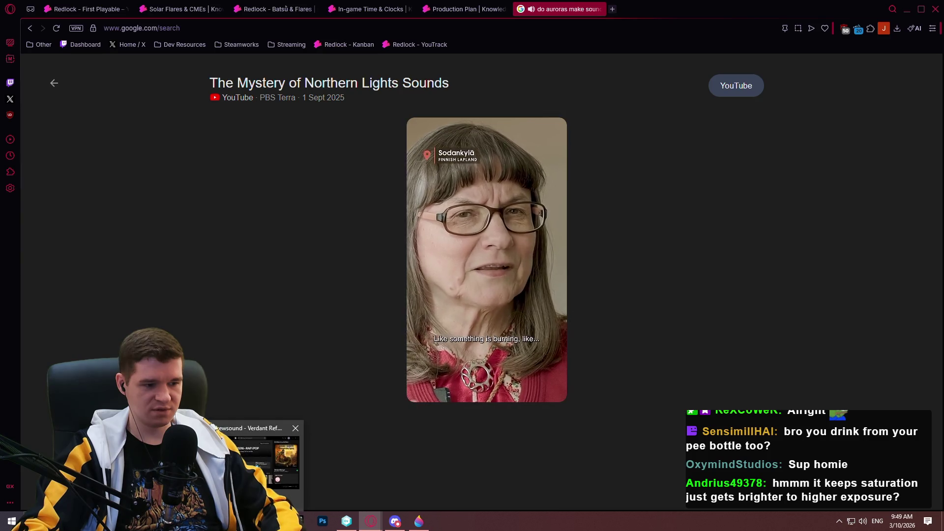
{"action": "left_click_drag", "start_coordinate": [446, 385], "coordinate": [460, 388]}
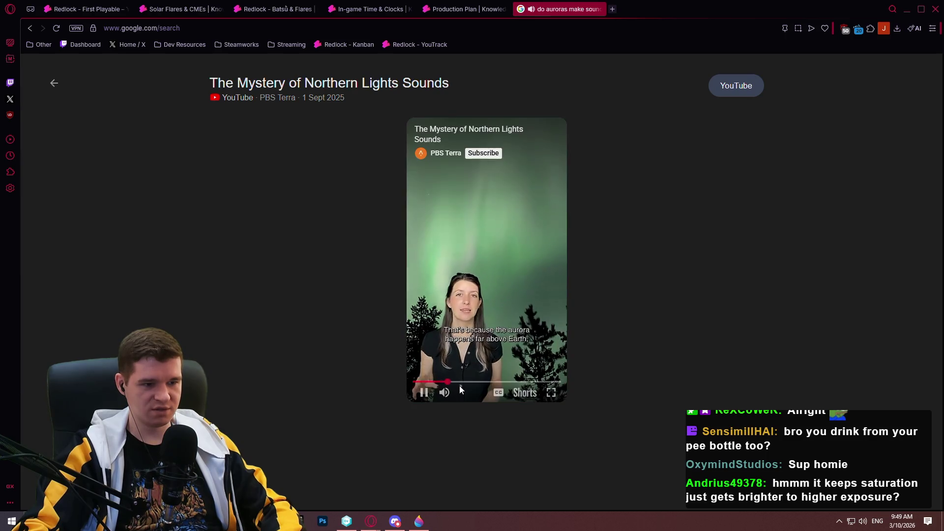
{"action": "mouse_move", "coordinate": [472, 394]}
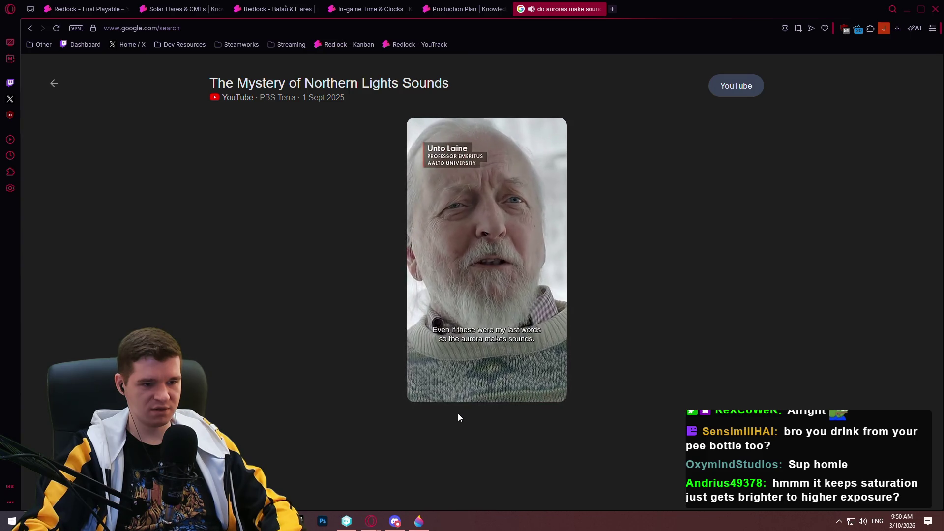
{"action": "left_click", "coordinate": [424, 394]}
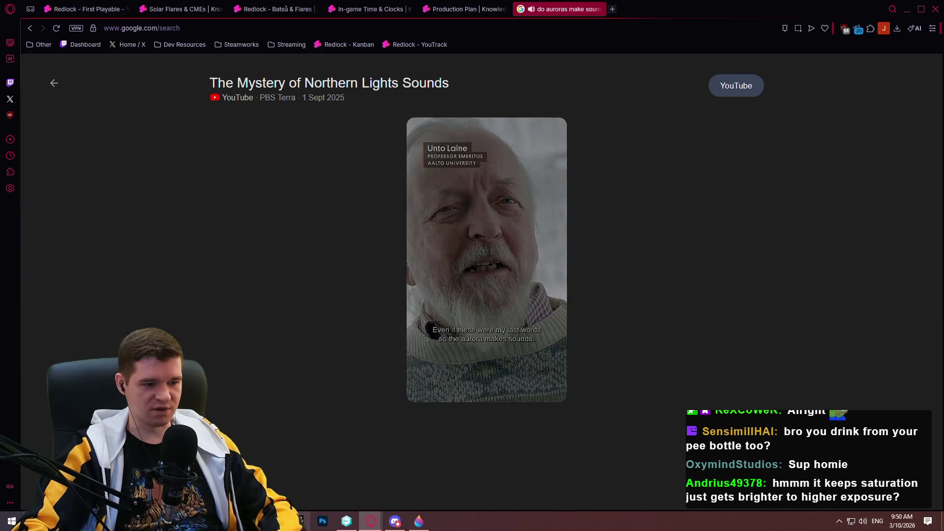
Step: Go back to the aurora sound search results and skim through the other sources
{"action": "mouse_move", "coordinate": [257, 521]}
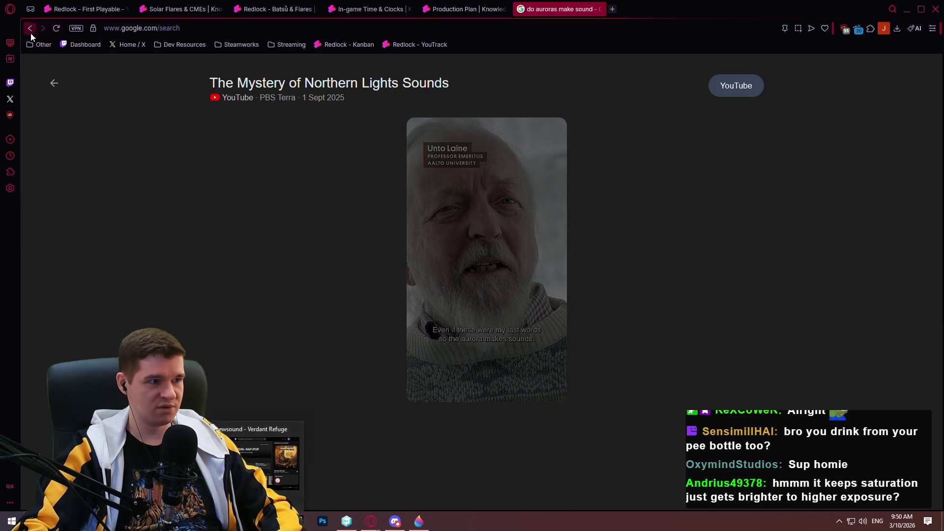
{"action": "left_click", "coordinate": [30, 28]}
{"action": "scroll", "coordinate": [282, 165], "scroll_direction": "down", "scroll_amount": 4}
{"action": "scroll", "coordinate": [282, 165], "scroll_direction": "down", "scroll_amount": 6}
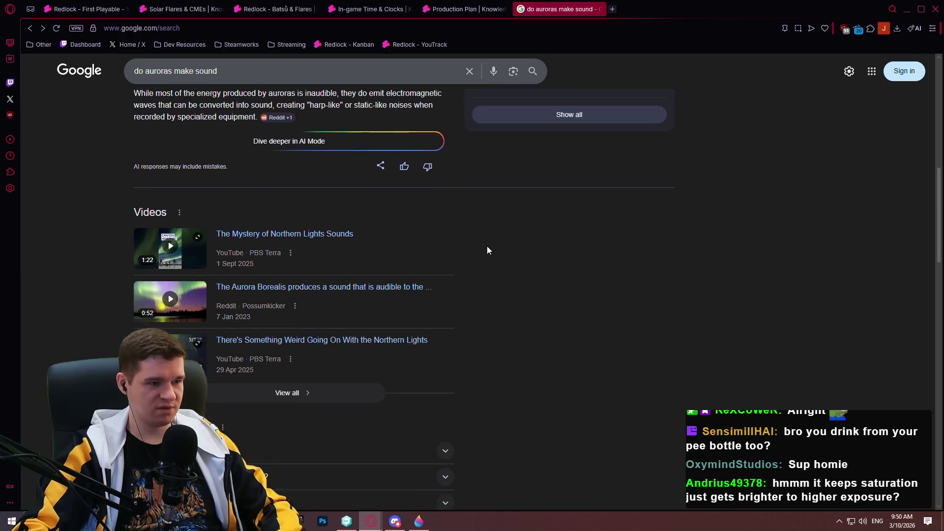
{"action": "scroll", "coordinate": [539, 176], "scroll_direction": "up", "scroll_amount": 3}
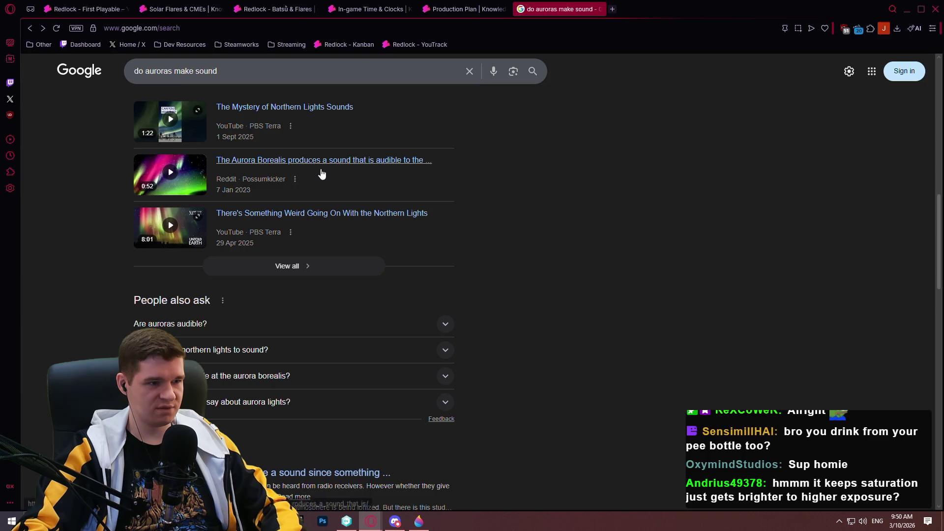
{"action": "scroll", "coordinate": [487, 161], "scroll_direction": "down", "scroll_amount": 7}
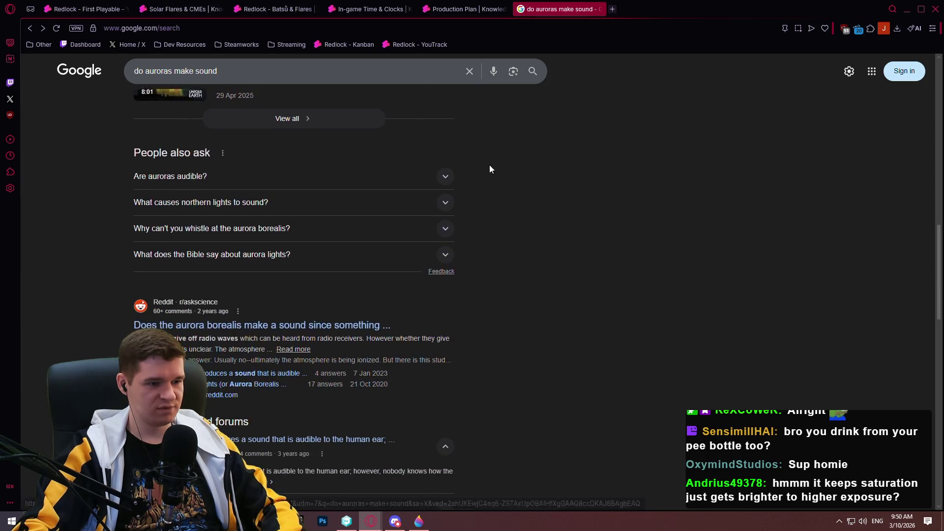
{"action": "scroll", "coordinate": [523, 310], "scroll_direction": "down", "scroll_amount": 4}
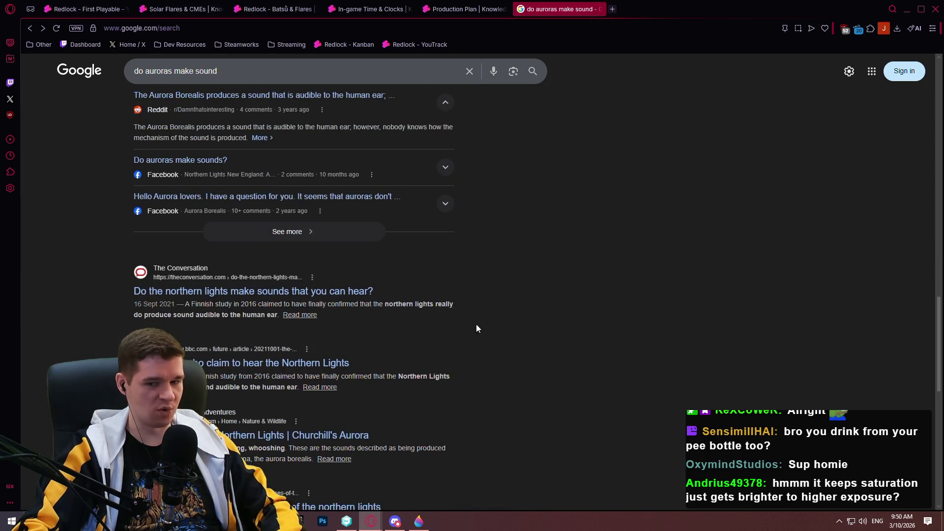
{"action": "mouse_move", "coordinate": [938, 317]}
{"action": "left_mouse_down"}
{"action": "mouse_move", "coordinate": [941, 346]}
{"action": "mouse_move", "coordinate": [930, 364]}
{"action": "left_mouse_up"}
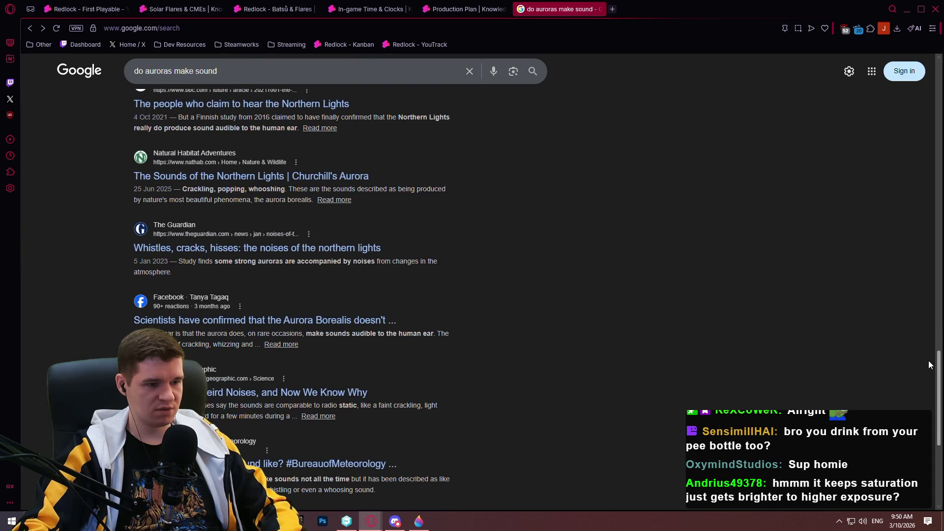
{"action": "left_click_drag", "start_coordinate": [926, 365], "coordinate": [925, 363]}
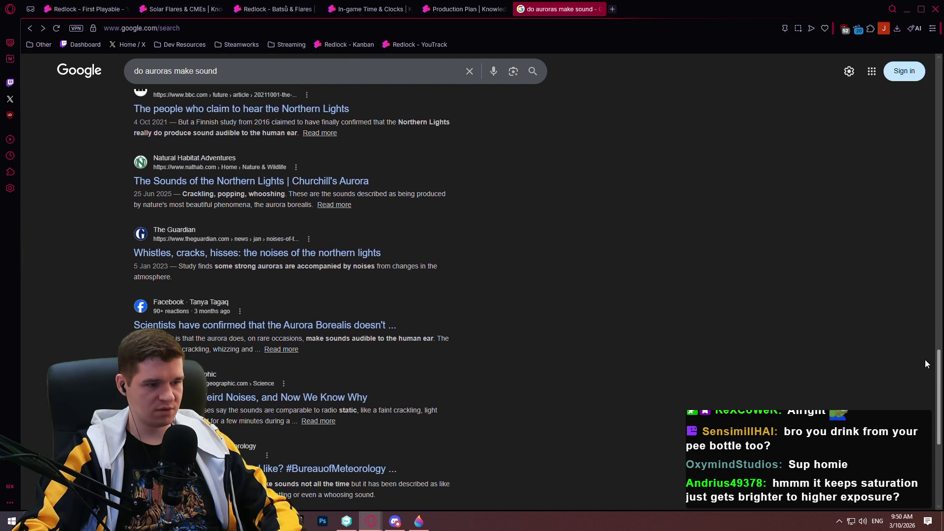
{"action": "scroll", "coordinate": [922, 364], "scroll_direction": "down", "scroll_amount": 1}
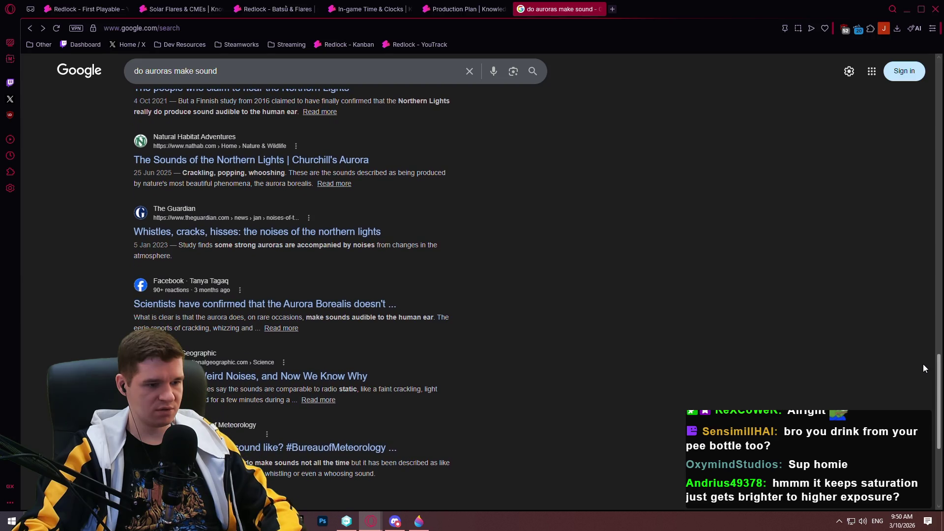
{"action": "scroll", "coordinate": [927, 379], "scroll_direction": "down", "scroll_amount": 2}
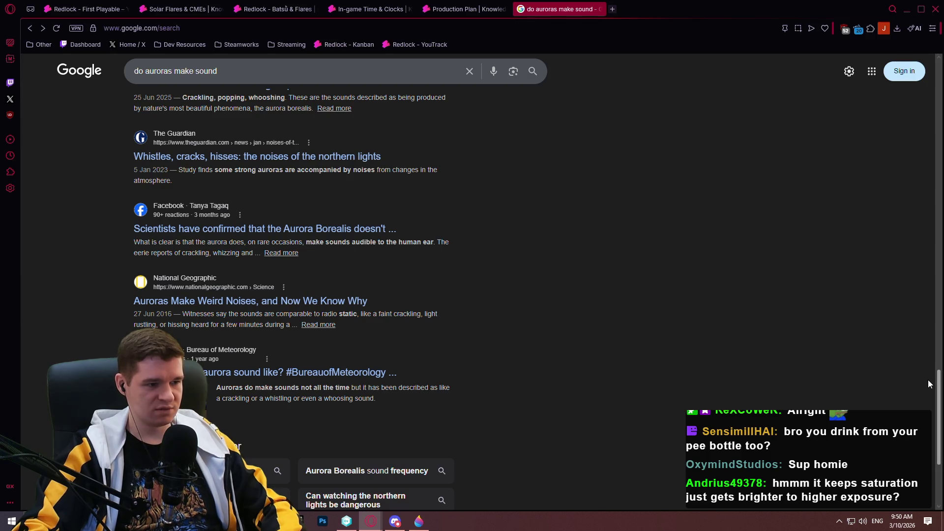
{"action": "scroll", "coordinate": [927, 379], "scroll_direction": "up", "scroll_amount": 10}
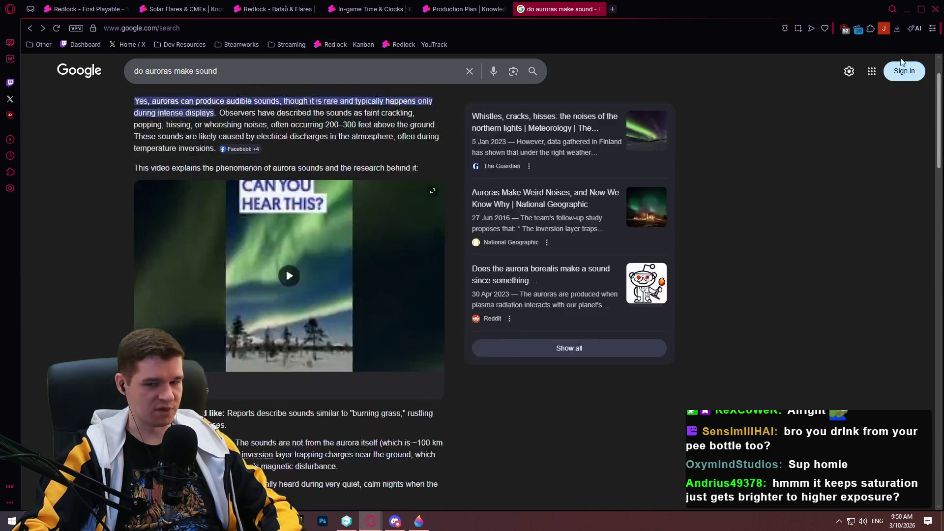
{"action": "left_click", "coordinate": [600, 10]}
Step: Replace the trailing comma with a sentence: high-magnitude SPES Events' ionization in the oxygenated shaft makes faint crackling
{"action": "left_click", "coordinate": [381, 11]}
{"action": "left_click", "coordinate": [180, 14]}
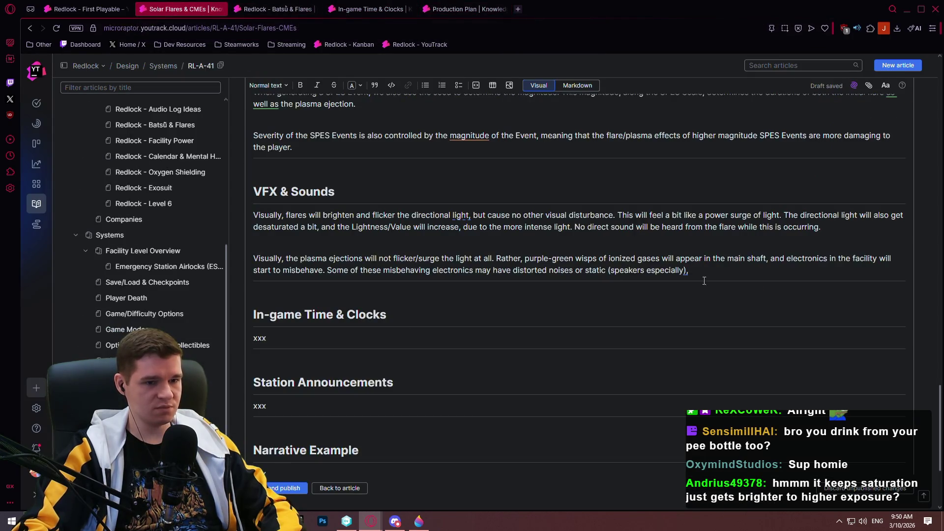
{"action": "key", "text": "BackSpace"}
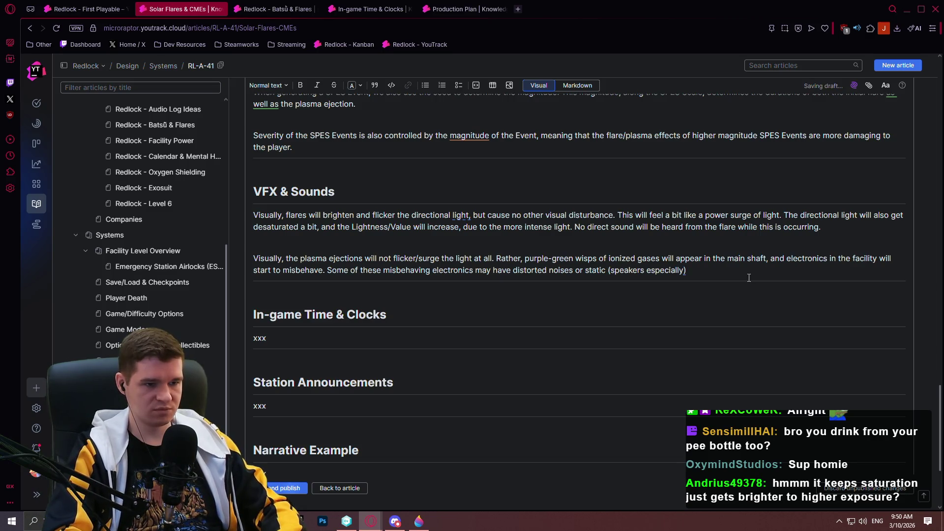
{"action": "type", "text": ". During high magn"}
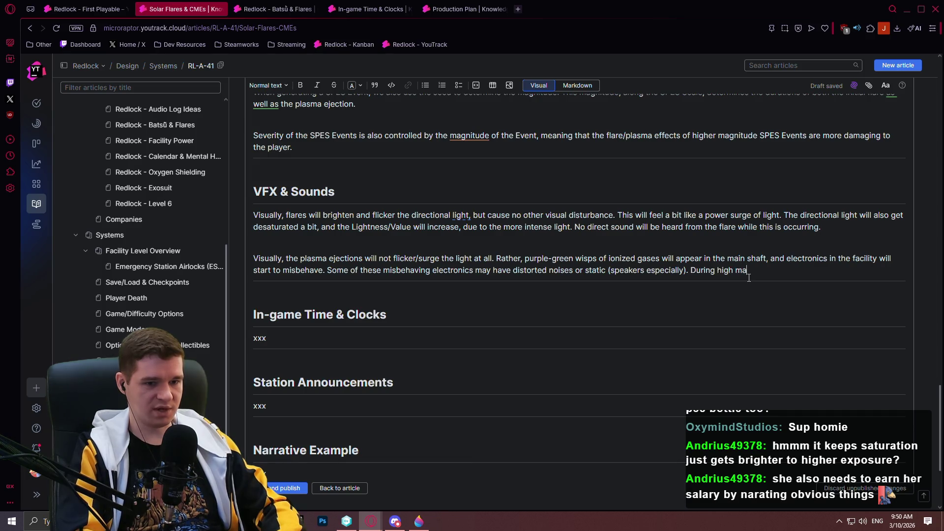
{"action": "type", "text": "itude SPES "}
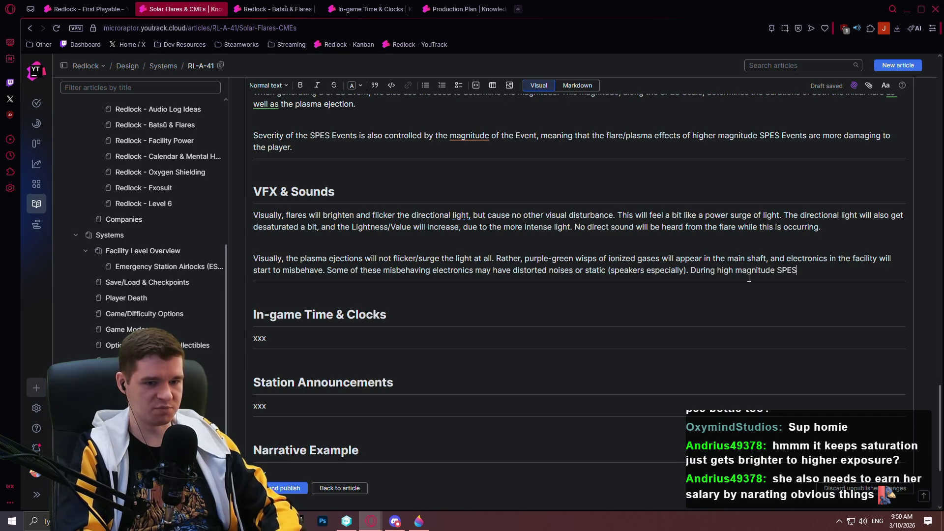
{"action": "type", "text": "Events,"}
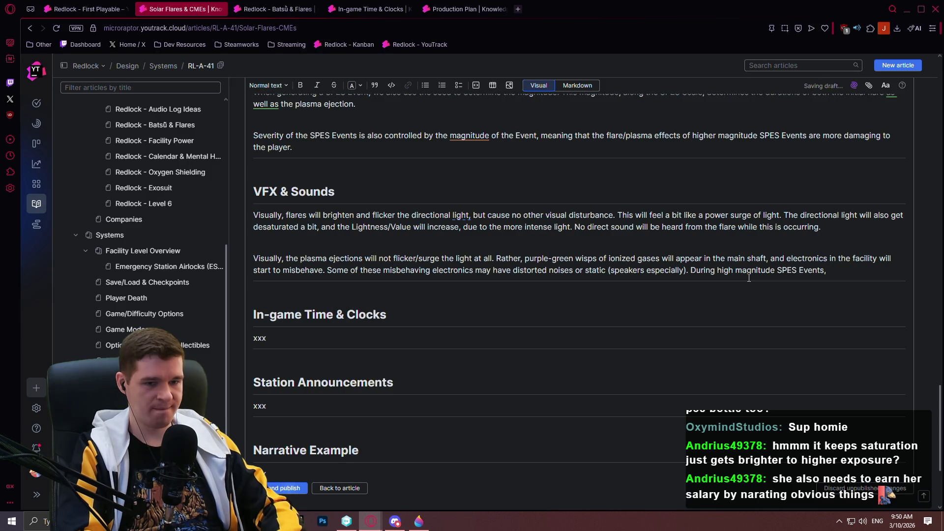
{"action": "type", "text": " the io"}
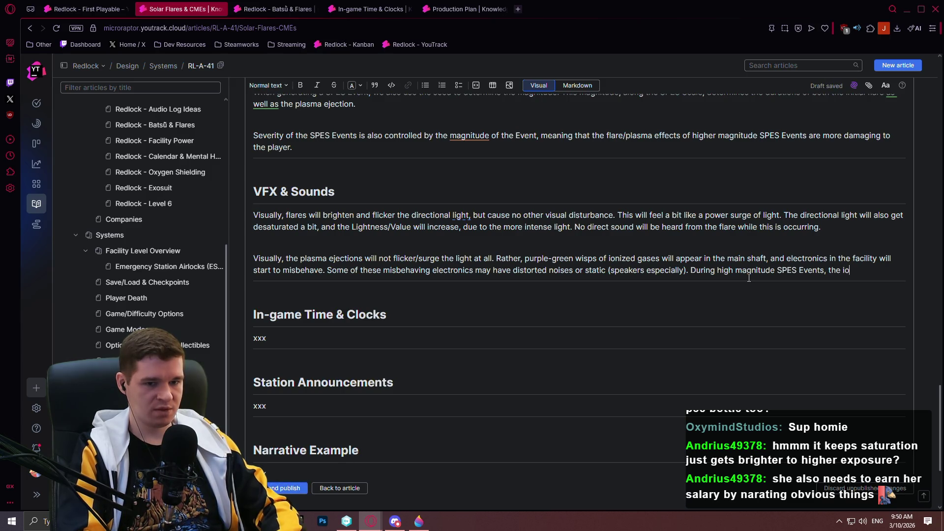
{"action": "type", "text": "nization and ele"}
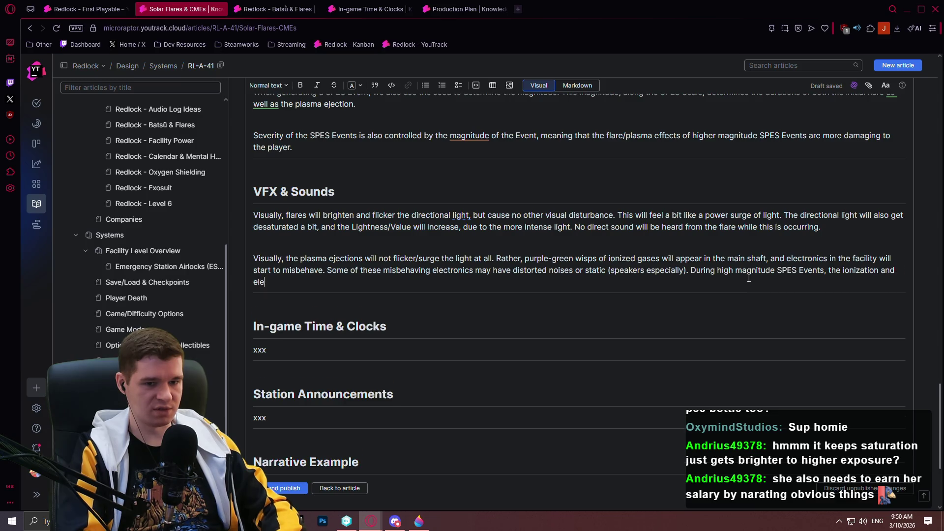
{"action": "type", "text": "ctric discharge in th"}
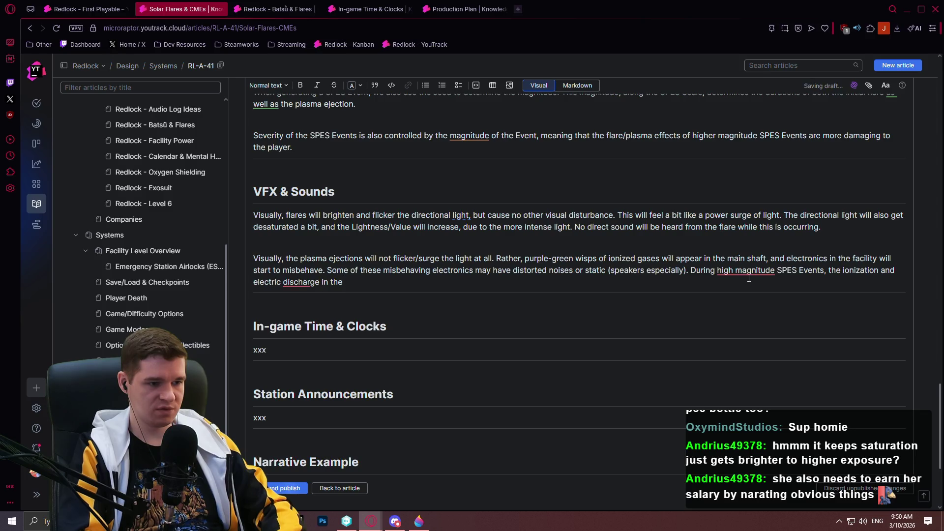
{"action": "type", "text": "e"}
{"action": "key", "text": "BackSpace"}
{"action": "key", "text": "BackSpace"}
{"action": "type", "text": "ygenated shaft"}
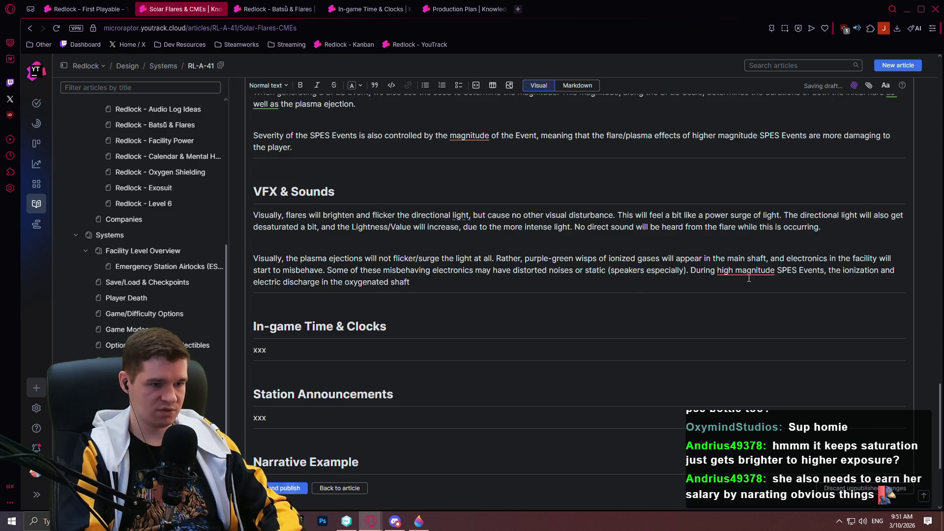
{"action": "type", "text": " does produce a faint cracklin"}
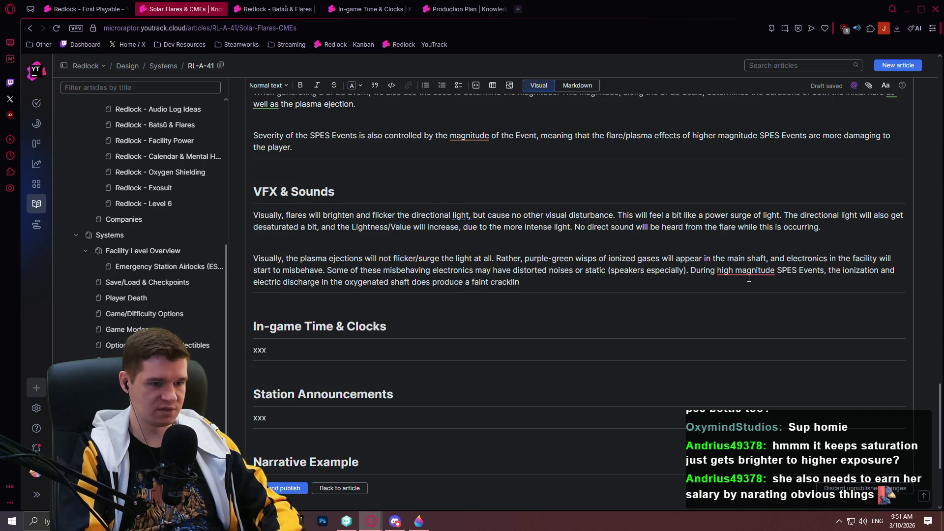
{"action": "type", "text": "g sound."}
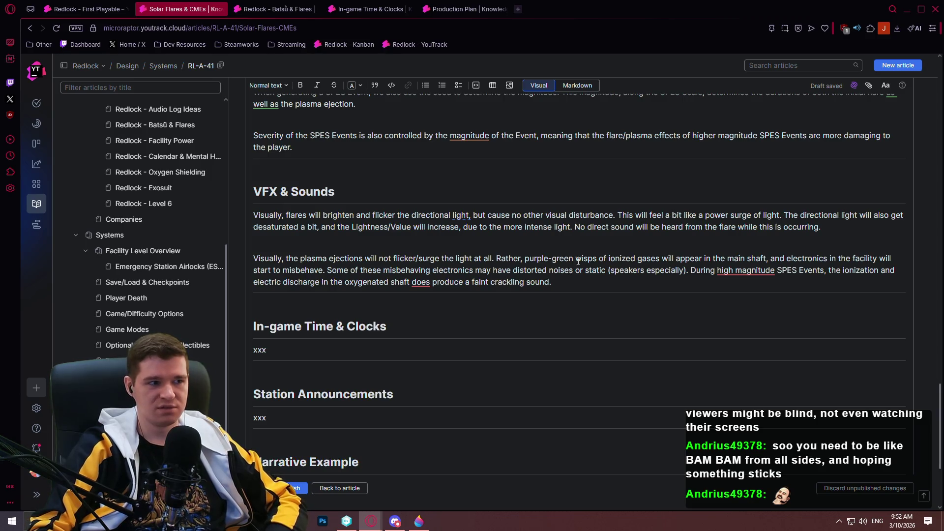
{"action": "left_click", "coordinate": [519, 9]}
Step: Search Google for 'do short form content viewers actually watch' and expand the AI Overview
{"action": "type", "text": "what"}
{"action": "key", "text": "Escape"}
{"action": "type", "text": "do short form conten"}
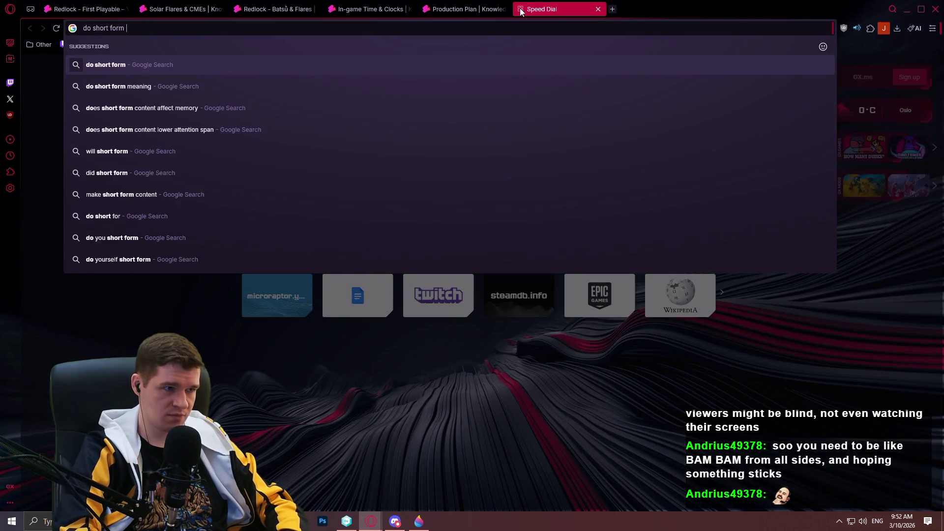
{"action": "type", "text": "t viewers actu"}
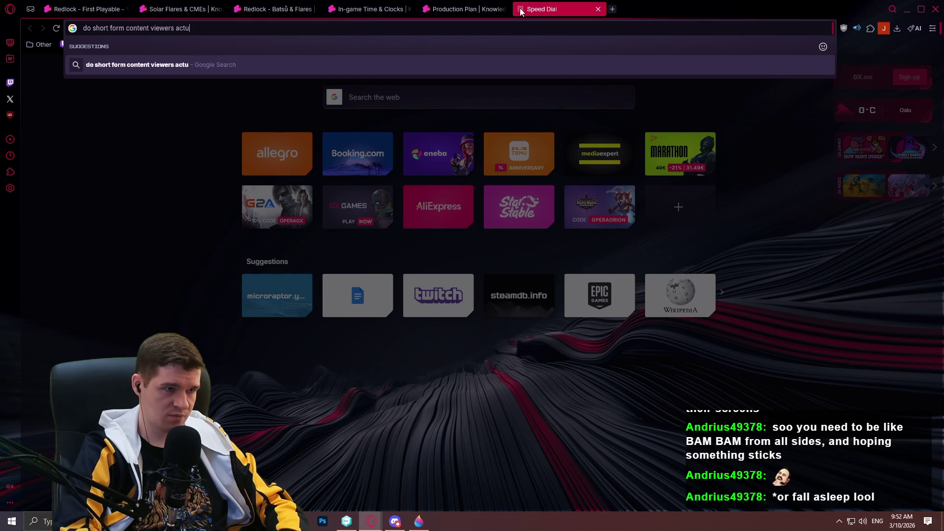
{"action": "type", "text": "ally watch"}
{"action": "key", "text": "Return"}
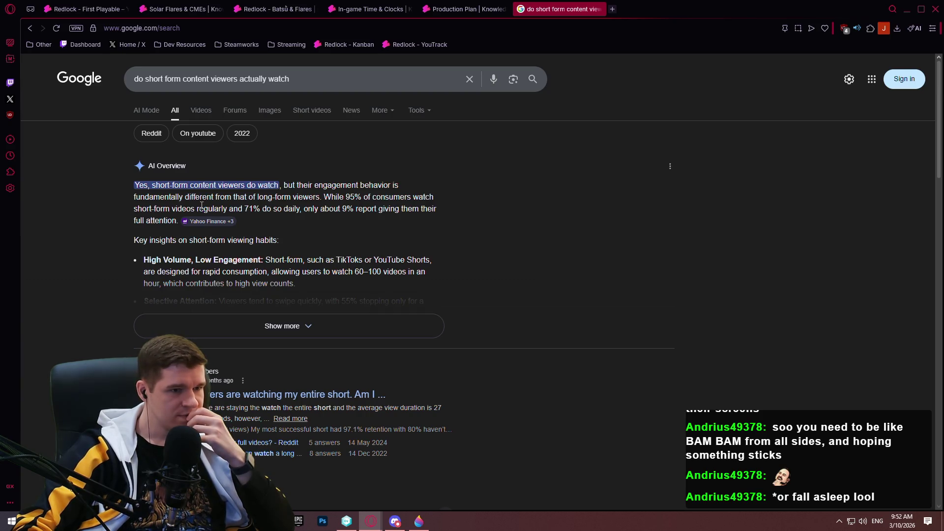
{"action": "left_click_drag", "start_coordinate": [342, 208], "coordinate": [439, 211]}
{"action": "left_click", "coordinate": [438, 211]}
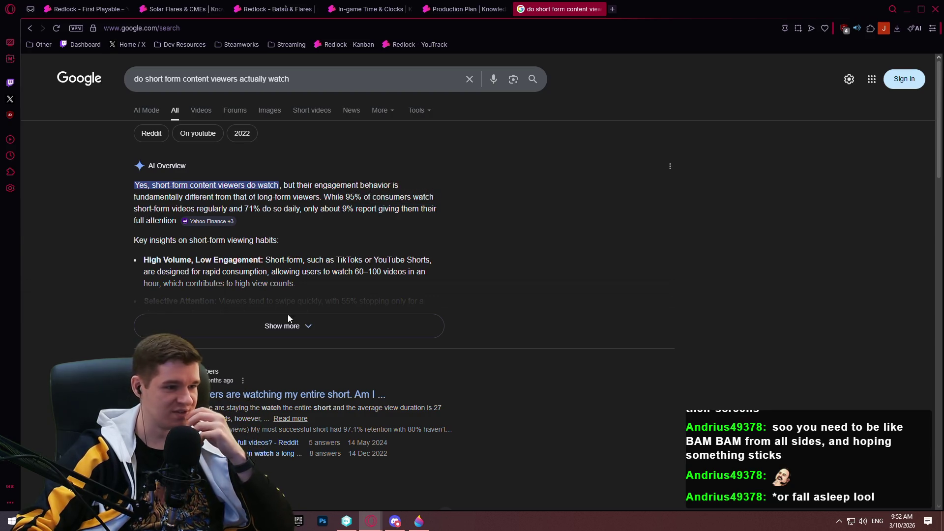
{"action": "left_click", "coordinate": [317, 325]}
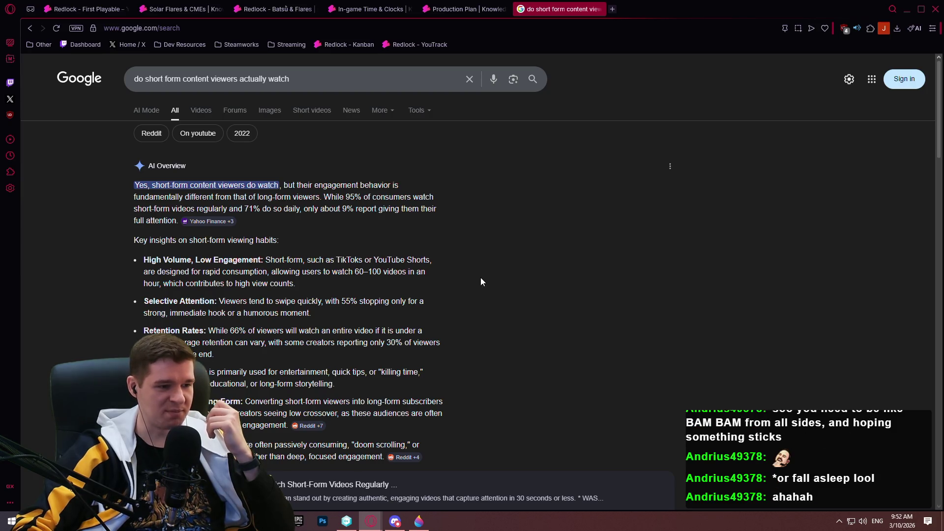
Step: Scroll through the results, including Reddit discussions and Forbes, HubSpot and Wikipedia articles
{"action": "scroll", "coordinate": [466, 247], "scroll_direction": "down", "scroll_amount": 1}
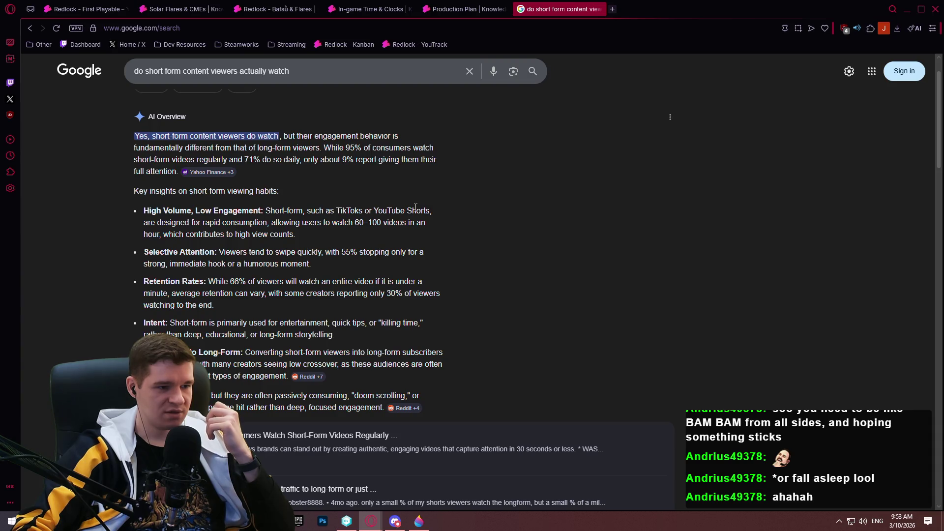
{"action": "scroll", "coordinate": [412, 208], "scroll_direction": "down", "scroll_amount": 1}
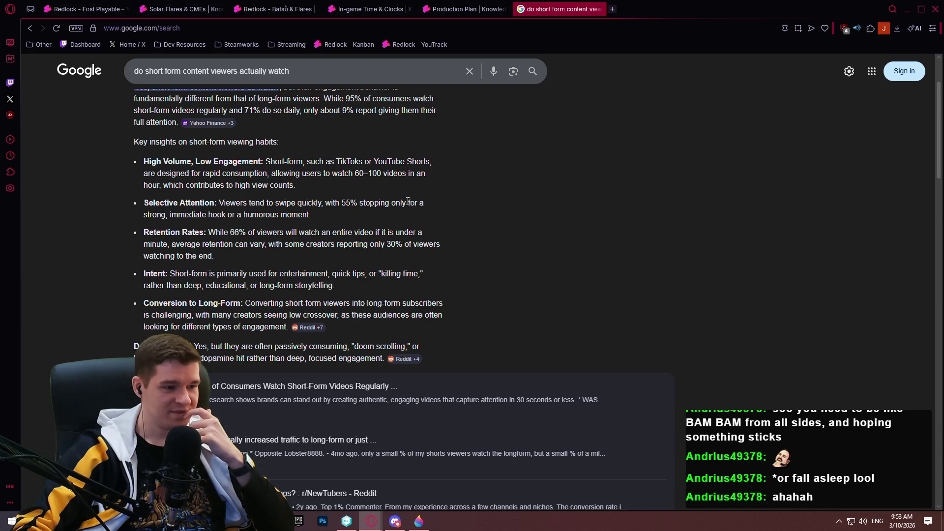
{"action": "scroll", "coordinate": [409, 202], "scroll_direction": "down", "scroll_amount": 4}
{"action": "scroll", "coordinate": [486, 245], "scroll_direction": "down", "scroll_amount": 3}
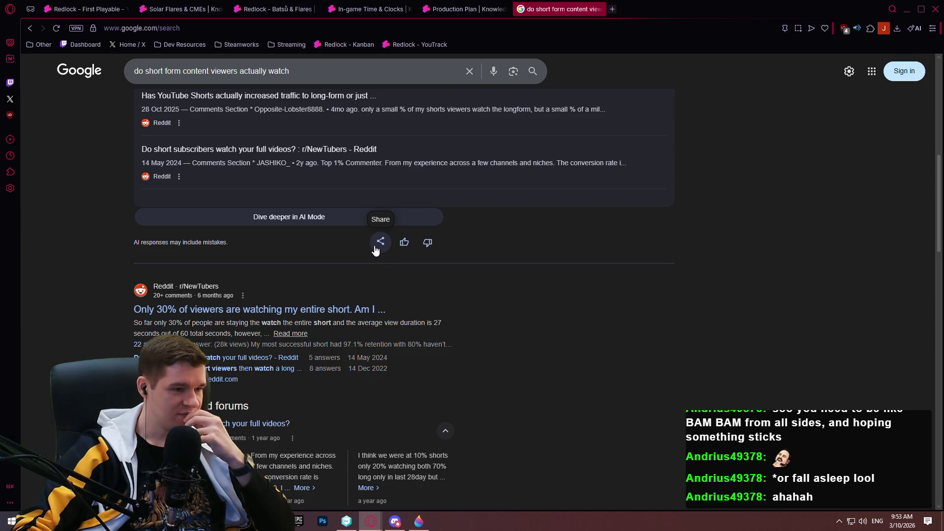
{"action": "scroll", "coordinate": [375, 250], "scroll_direction": "down", "scroll_amount": 3}
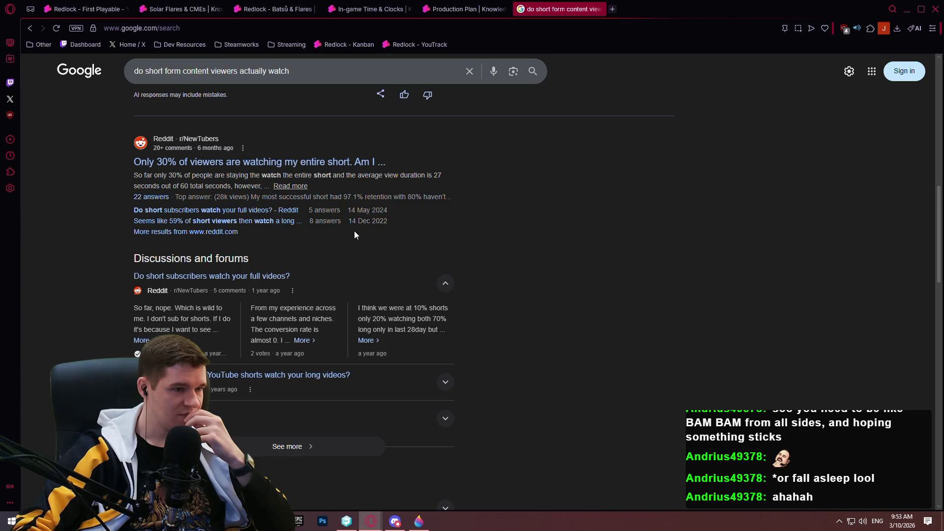
{"action": "scroll", "coordinate": [353, 230], "scroll_direction": "down", "scroll_amount": 3}
{"action": "scroll", "coordinate": [346, 236], "scroll_direction": "up", "scroll_amount": 2}
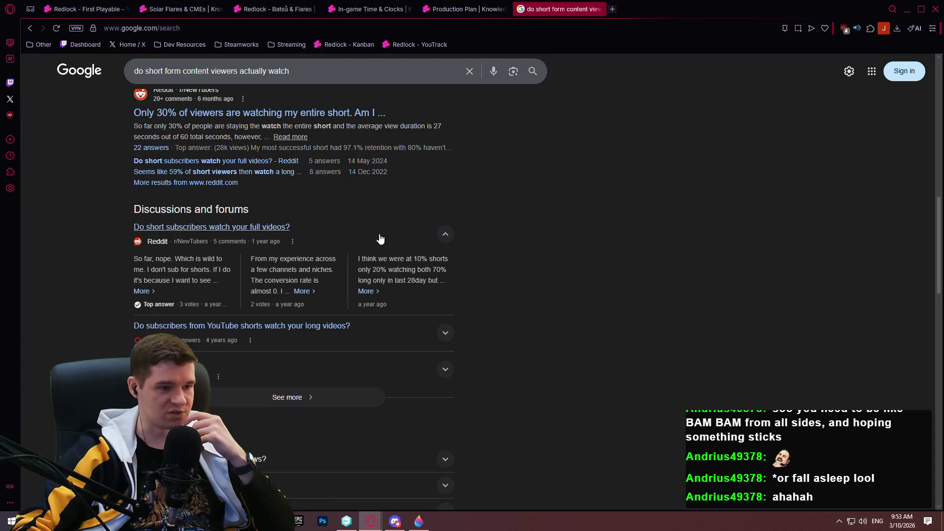
{"action": "scroll", "coordinate": [385, 239], "scroll_direction": "down", "scroll_amount": 2}
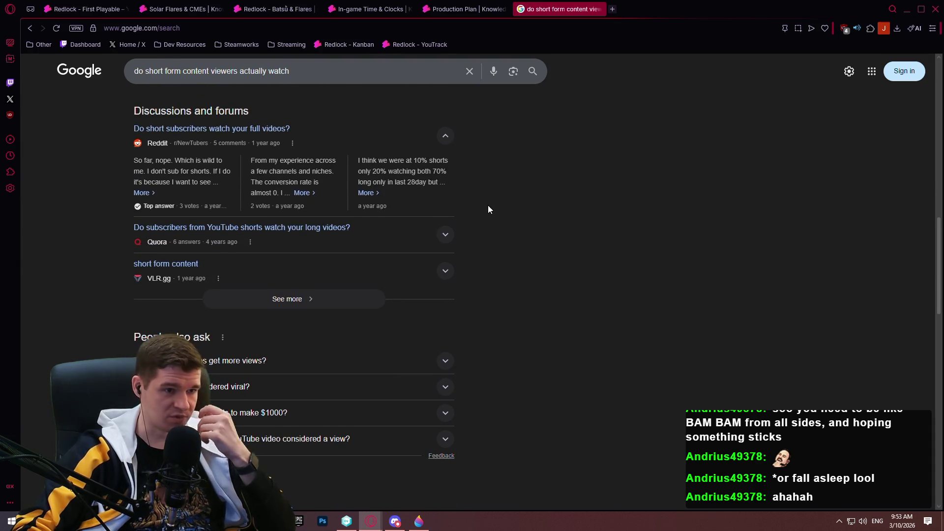
{"action": "scroll", "coordinate": [487, 207], "scroll_direction": "down", "scroll_amount": 10}
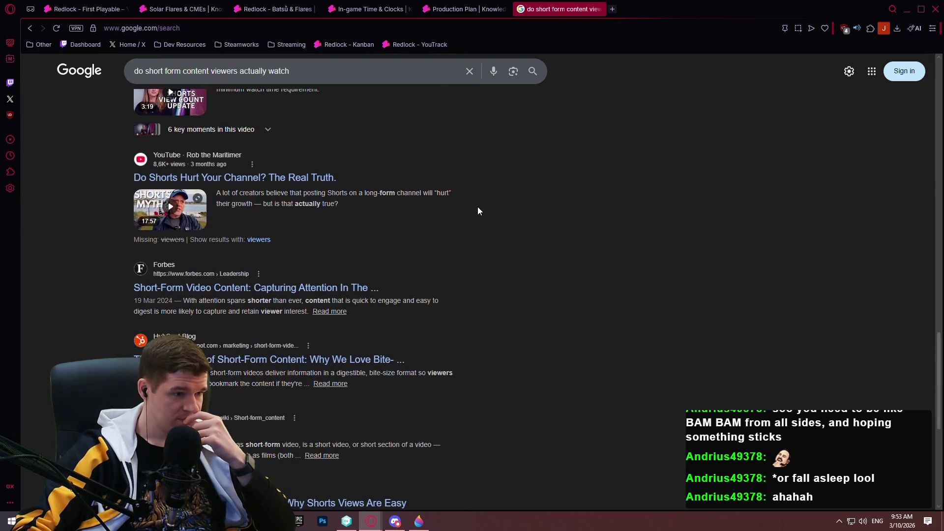
{"action": "scroll", "coordinate": [475, 208], "scroll_direction": "down", "scroll_amount": 2}
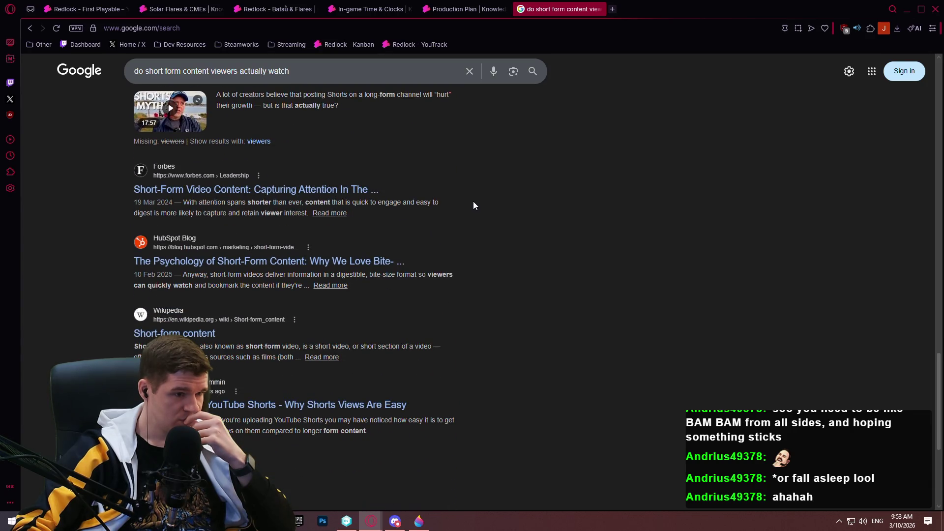
{"action": "scroll", "coordinate": [469, 200], "scroll_direction": "down", "scroll_amount": 2}
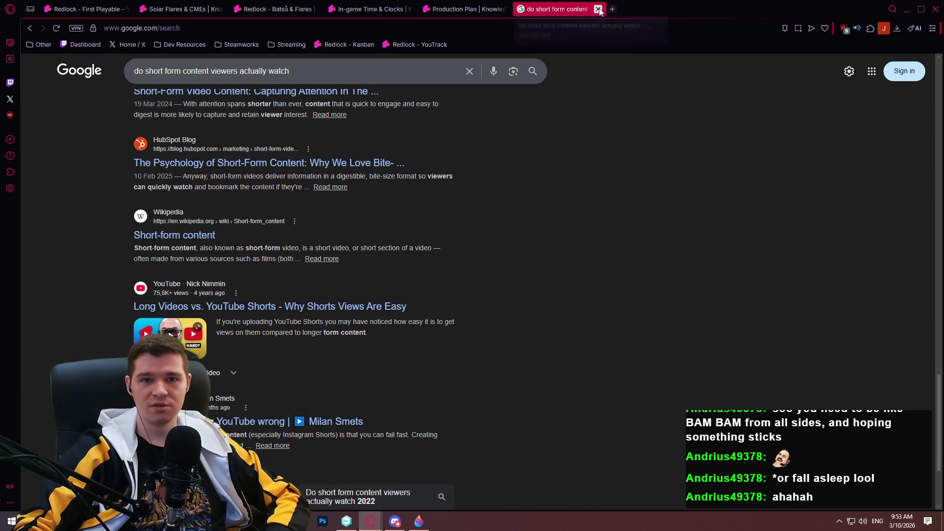
Step: Back in the article, start a new paragraph: 'The sounds referred to here are NOT the only sounds'
{"action": "left_click", "coordinate": [598, 9]}
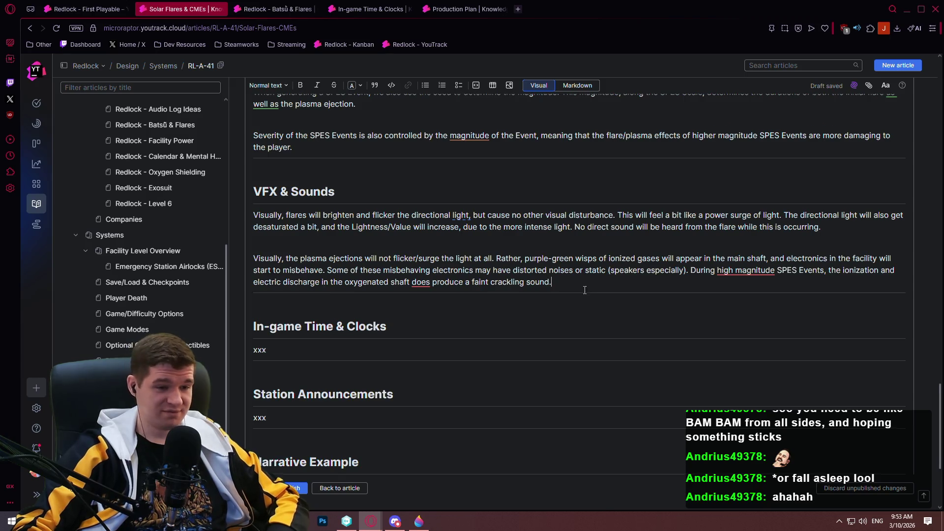
{"action": "scroll", "coordinate": [586, 284], "scroll_direction": "down", "scroll_amount": 2}
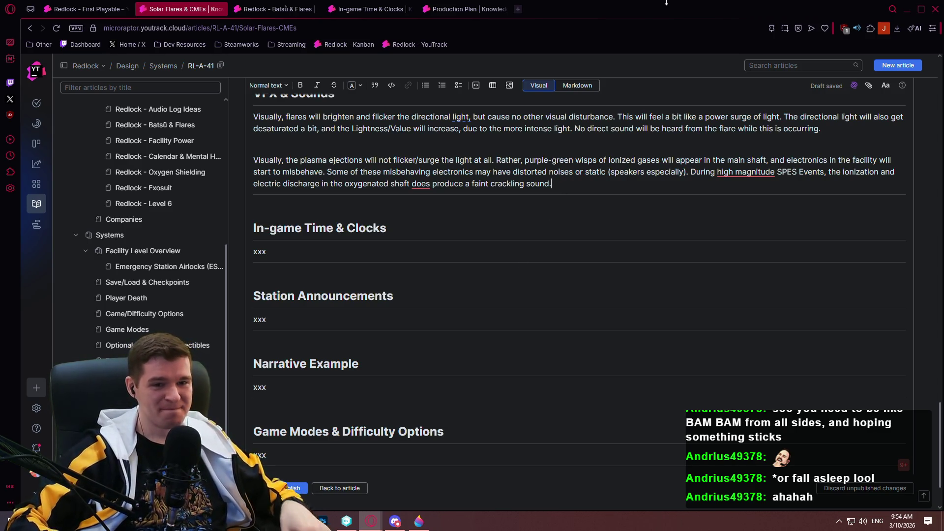
{"action": "scroll", "coordinate": [597, 119], "scroll_direction": "up", "scroll_amount": 4}
{"action": "scroll", "coordinate": [597, 119], "scroll_direction": "down", "scroll_amount": 3}
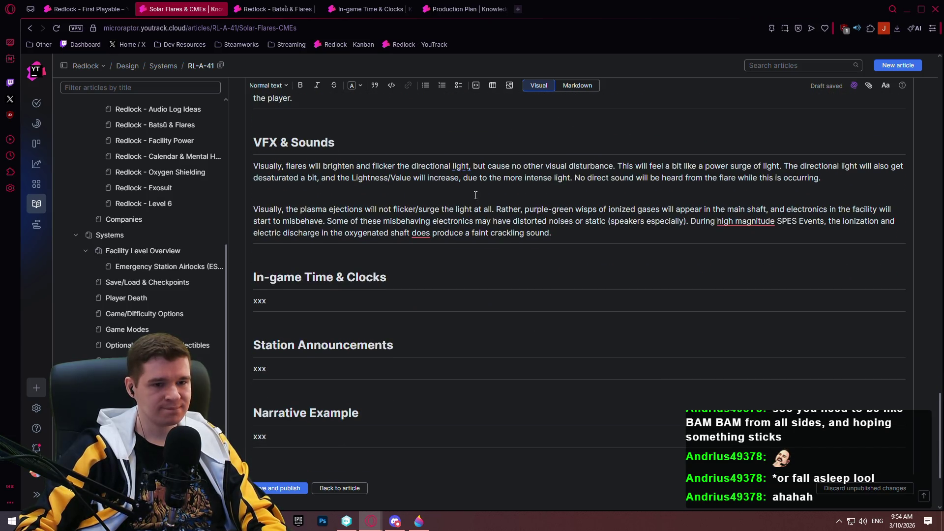
{"action": "key", "text": "Return"}
{"action": "type", "text": "Thesca"}
{"action": "key", "text": "BackSpace"}
{"action": "key", "text": "BackSpace"}
{"action": "key", "text": "BackSpace"}
{"action": "type", "text": "sounds referred to here are NOT "}
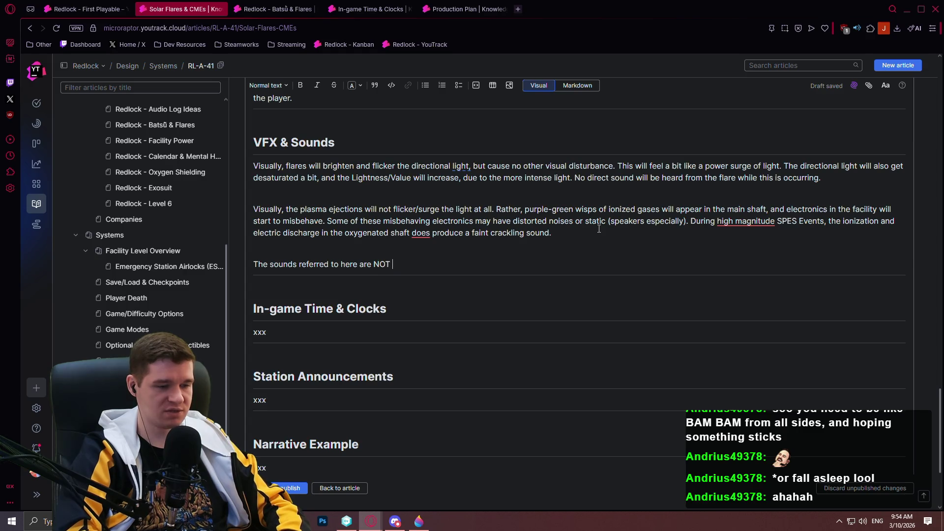
{"action": "type", "text": "the onyl so"}
Step: Finish the note that only flare/plasma sounds are covered and Station Announcements are a separate source
{"action": "key", "text": "BackSpace"}
{"action": "key", "text": "BackSpace"}
{"action": "key", "text": "BackSpace"}
{"action": "type", "text": "nly sounds the ply"}
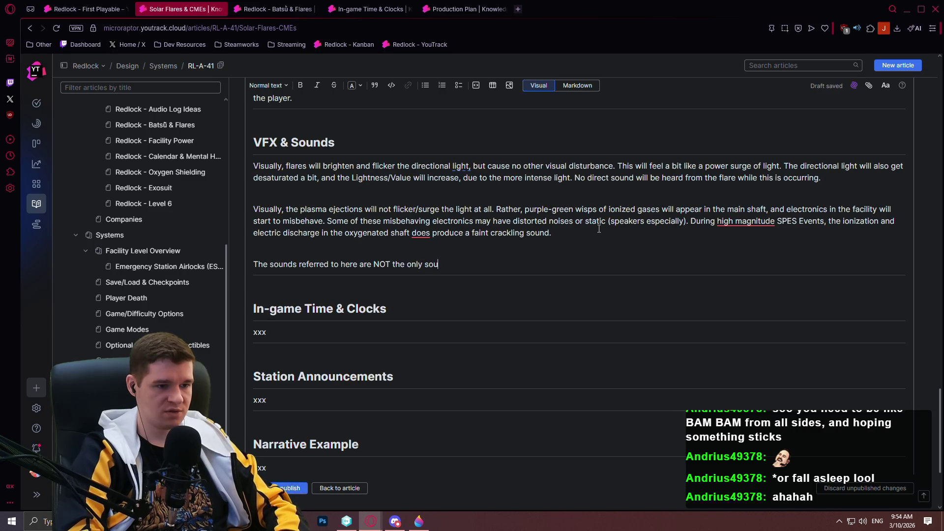
{"action": "key", "text": "BackSpace"}
{"action": "type", "text": "ayer m"}
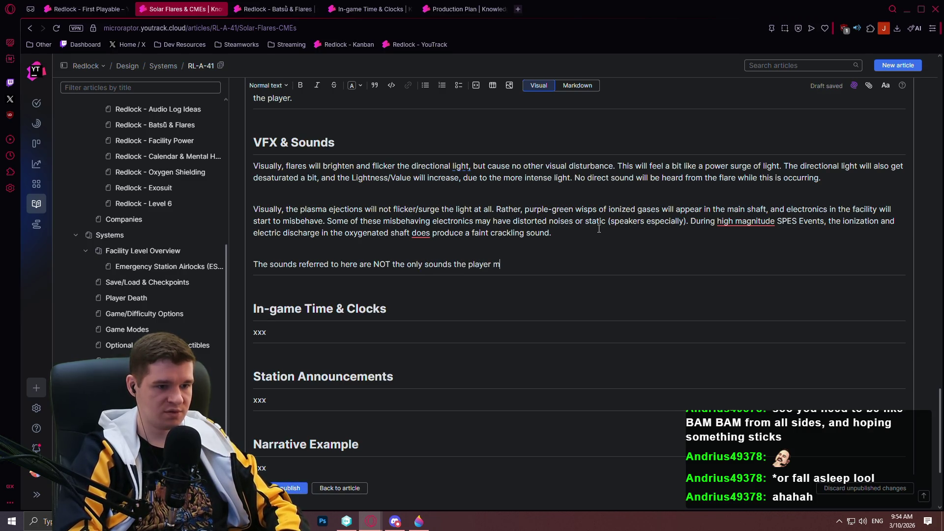
{"action": "type", "text": "ight hear from the"}
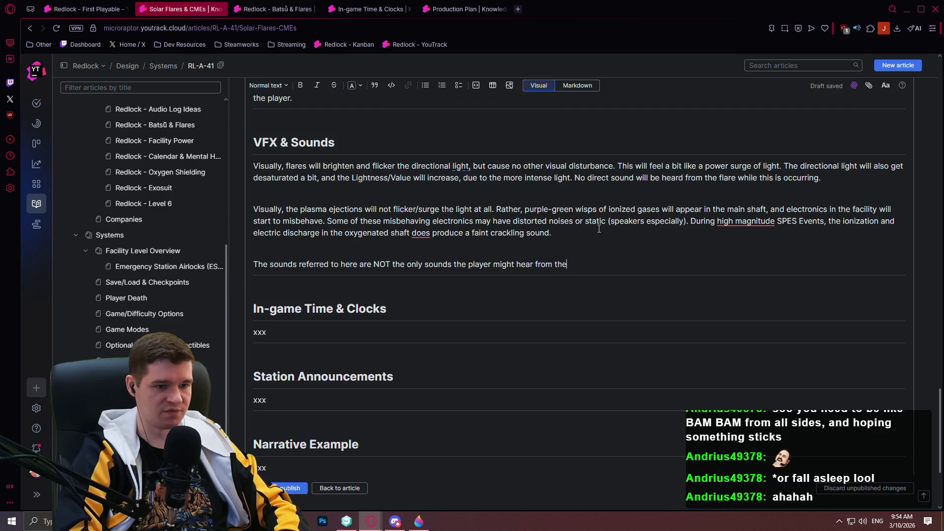
{"action": "type", "text": " facility as a whol"}
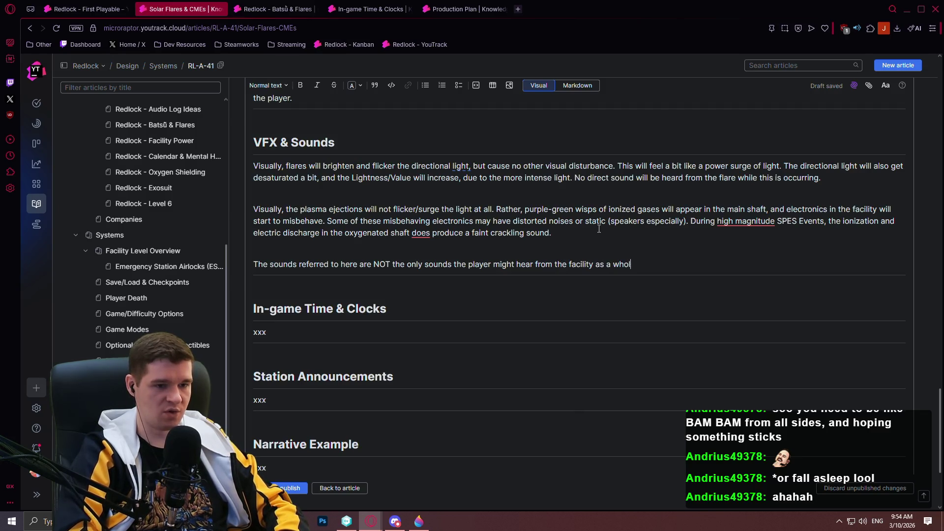
{"action": "type", "text": "e, but rather just th"}
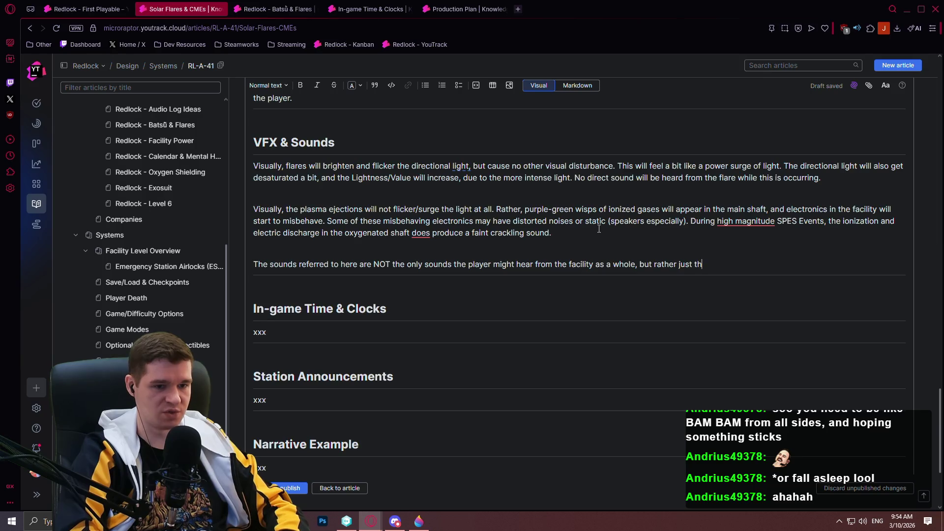
{"action": "type", "text": "e sounds related to t"}
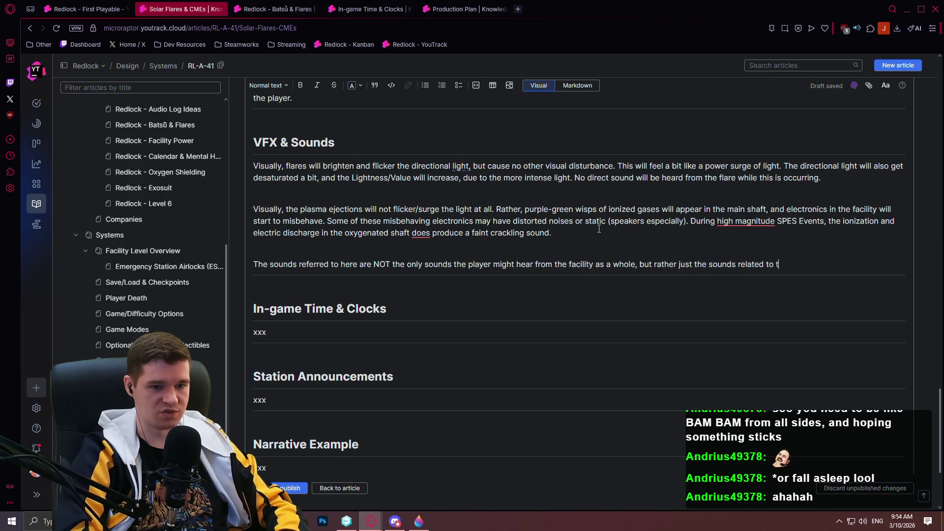
{"action": "type", "text": "he flare/plas"}
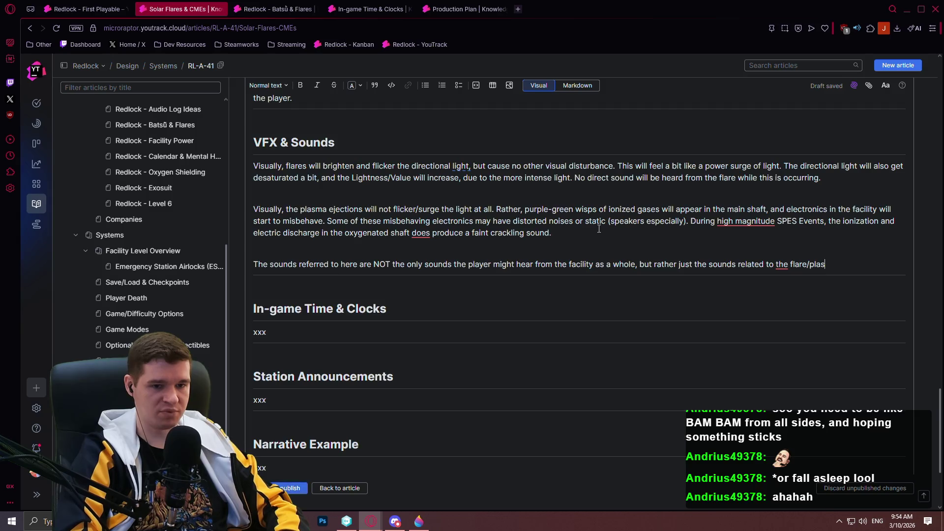
{"action": "type", "text": "ma specifically."}
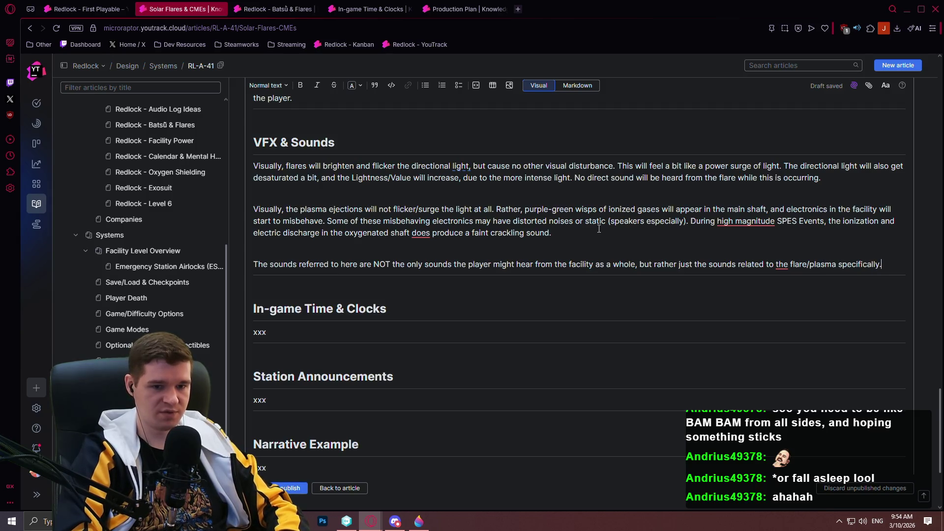
{"action": "type", "text": "Station"}
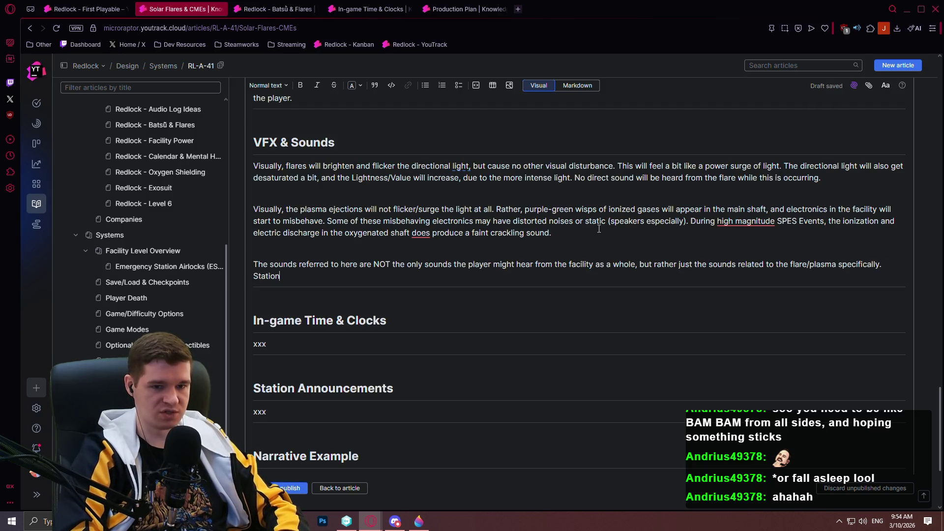
{"action": "type", "text": " Announcem"}
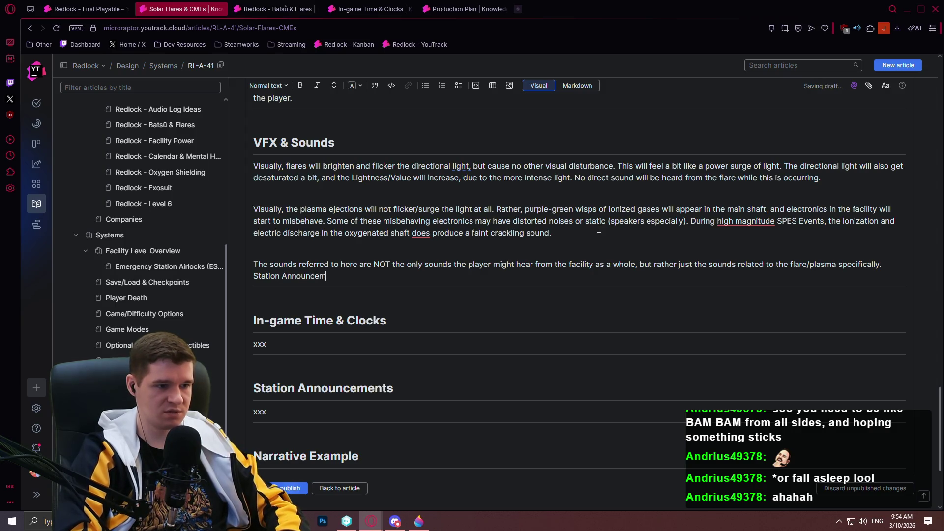
{"action": "type", "text": "ents, related s"}
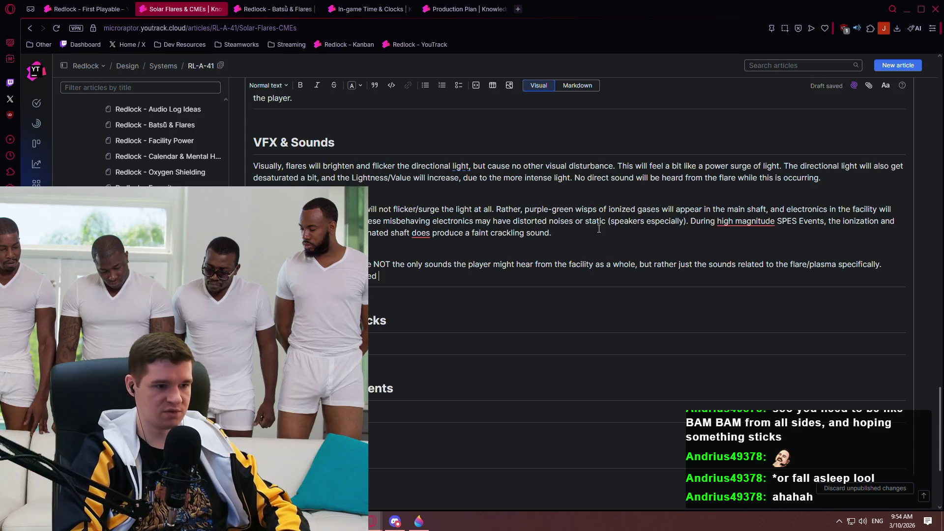
{"action": "key", "text": "BackSpace"}
{"action": "type", "text": "further, "}
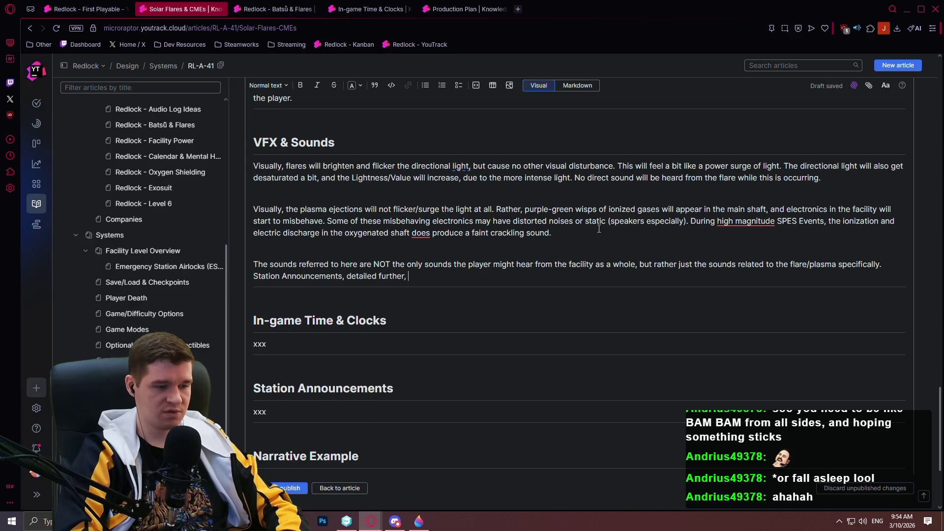
{"action": "type", "text": "are considered a separate source."}
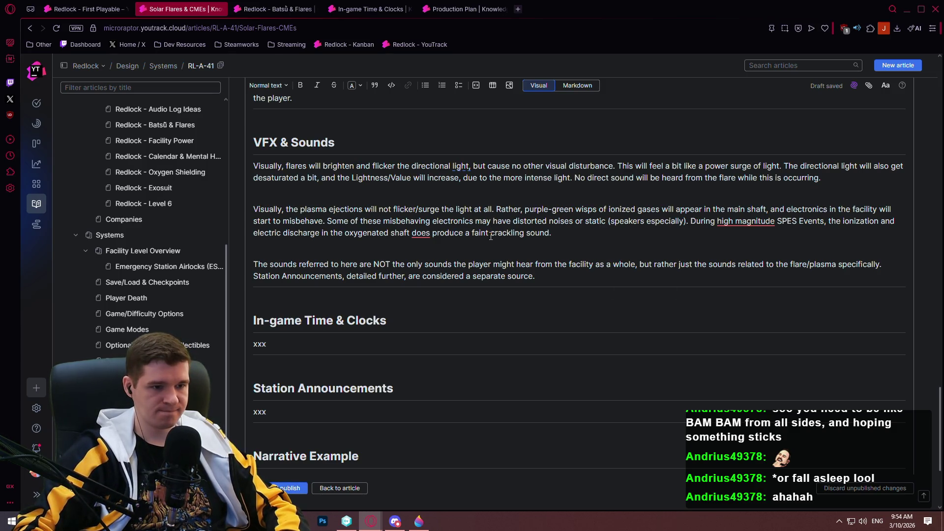
{"action": "scroll", "coordinate": [491, 236], "scroll_direction": "down", "scroll_amount": 4}
{"action": "scroll", "coordinate": [427, 250], "scroll_direction": "up", "scroll_amount": 2}
Step: Save and publish the SPES Events article with its new paragraph, then resume editing its body
{"action": "left_click", "coordinate": [290, 487]}
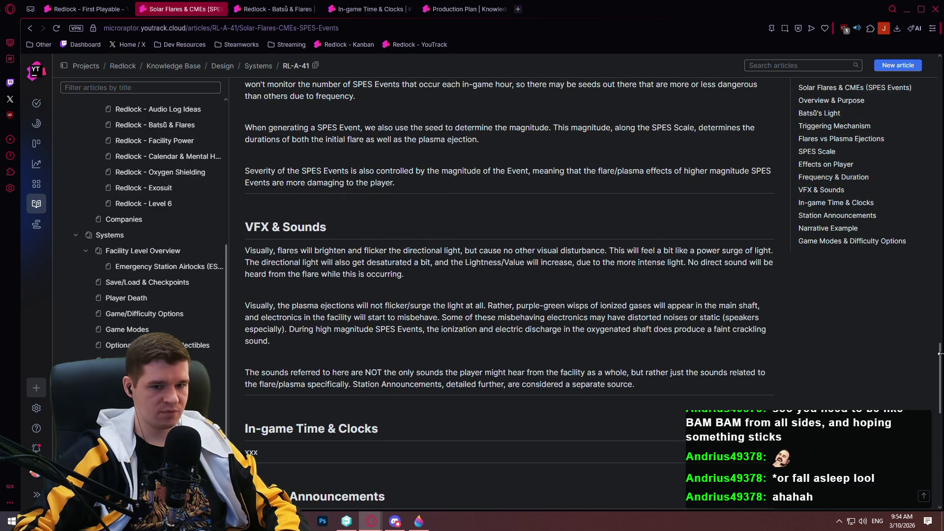
{"action": "left_click_drag", "start_coordinate": [941, 361], "coordinate": [940, 84]}
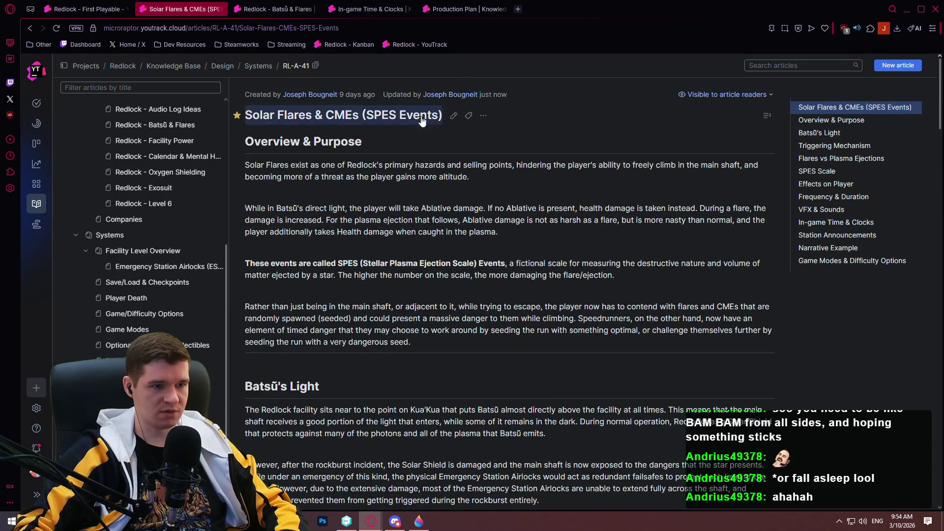
{"action": "scroll", "coordinate": [922, 421], "scroll_direction": "down", "scroll_amount": 15}
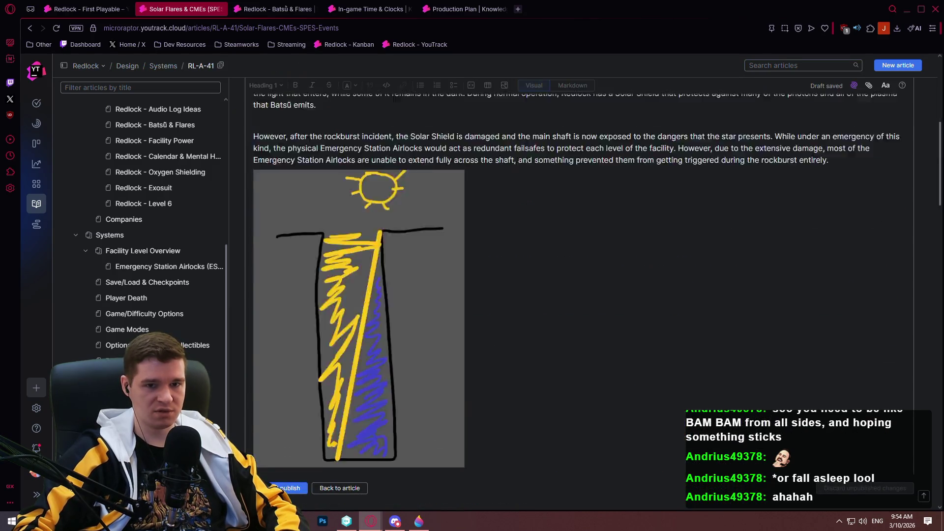
{"action": "scroll", "coordinate": [922, 421], "scroll_direction": "down", "scroll_amount": 2}
{"action": "left_click", "coordinate": [426, 212]}
{"action": "scroll", "coordinate": [337, 175], "scroll_direction": "down", "scroll_amount": 1}
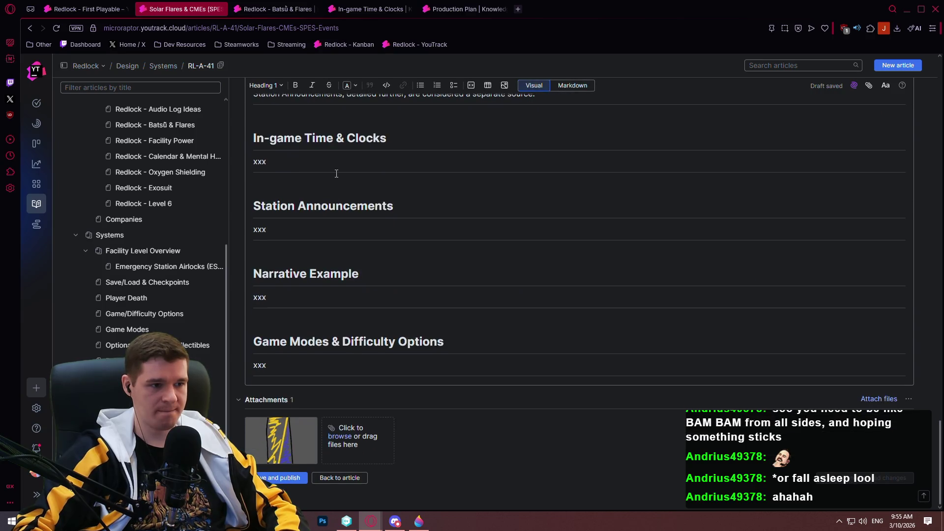
{"action": "scroll", "coordinate": [456, 165], "scroll_direction": "up", "scroll_amount": 2}
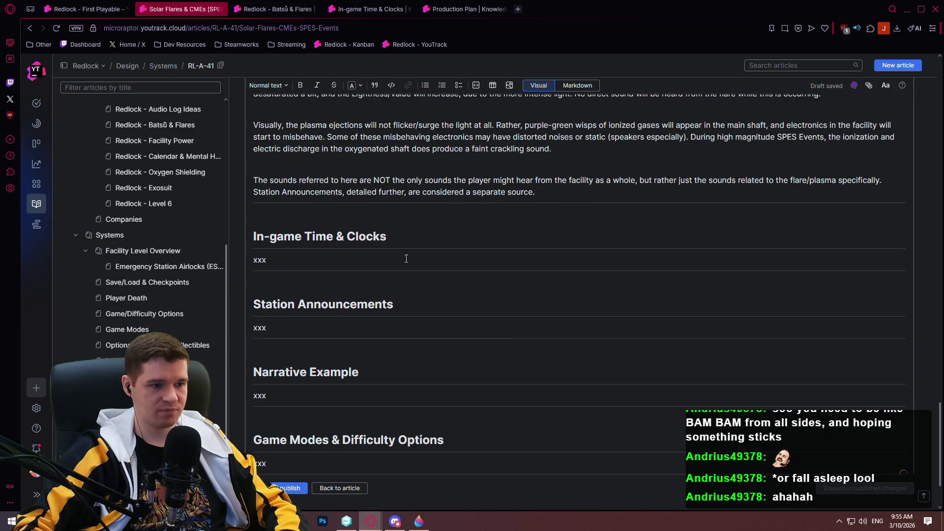
{"action": "scroll", "coordinate": [406, 259], "scroll_direction": "down", "scroll_amount": 1}
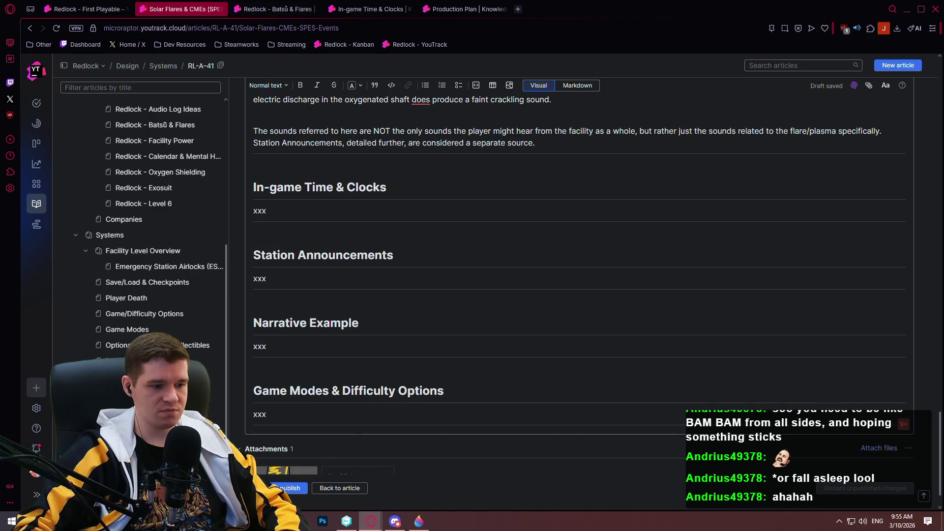
{"action": "key", "text": "alt+Tab"}
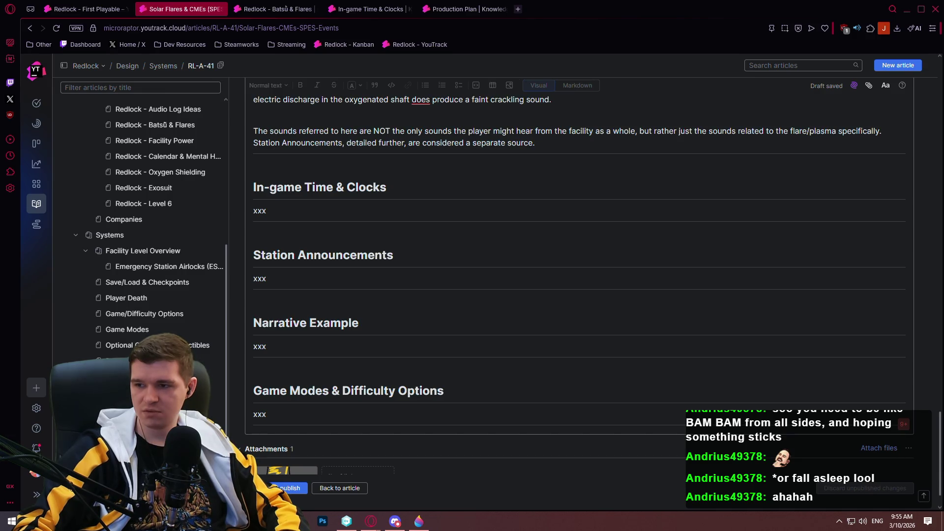
{"action": "key", "text": "alt+Tab"}
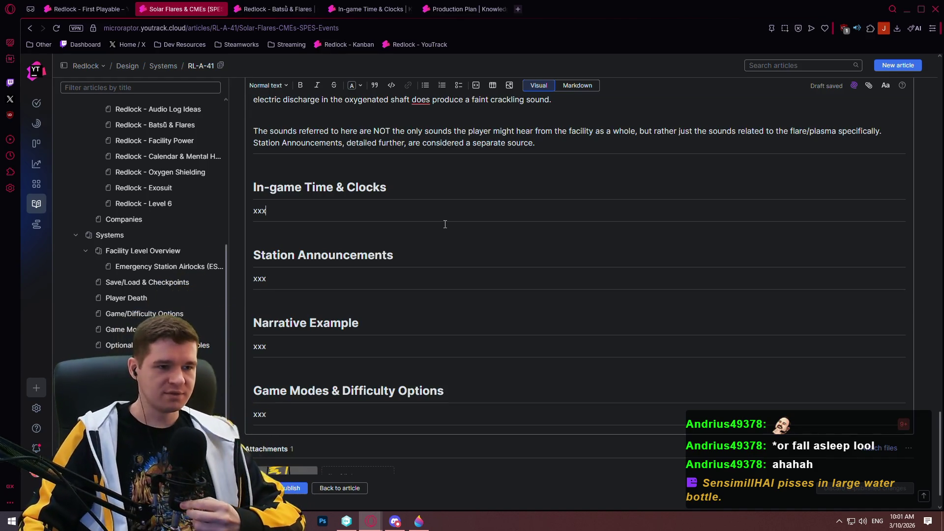
{"action": "left_click", "coordinate": [311, 209]}
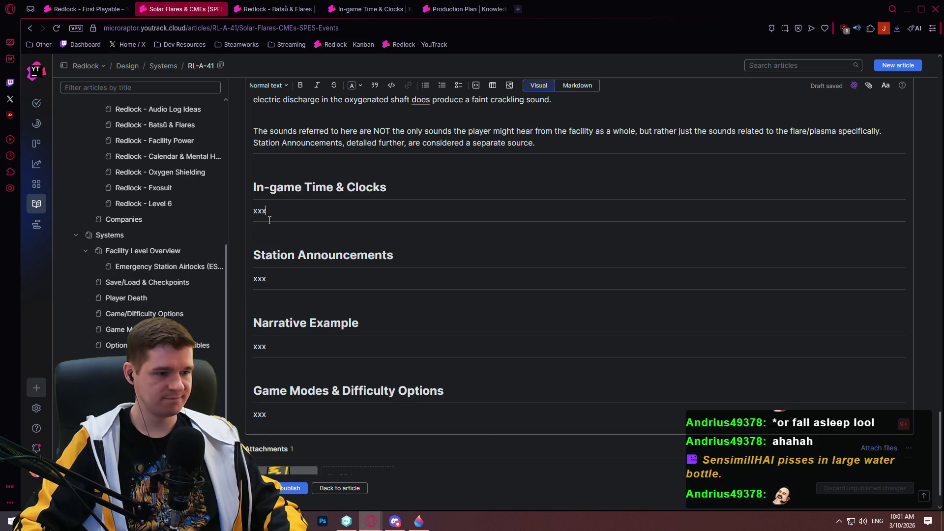
{"action": "mouse_move", "coordinate": [940, 426]}
{"action": "left_mouse_down"}
{"action": "mouse_move", "coordinate": [928, 98]}
{"action": "mouse_move", "coordinate": [913, 307]}
{"action": "mouse_move", "coordinate": [921, 394]}
{"action": "mouse_move", "coordinate": [904, 279]}
{"action": "mouse_move", "coordinate": [921, 433]}
{"action": "mouse_move", "coordinate": [935, 91]}
{"action": "mouse_move", "coordinate": [919, 130]}
{"action": "left_mouse_up"}
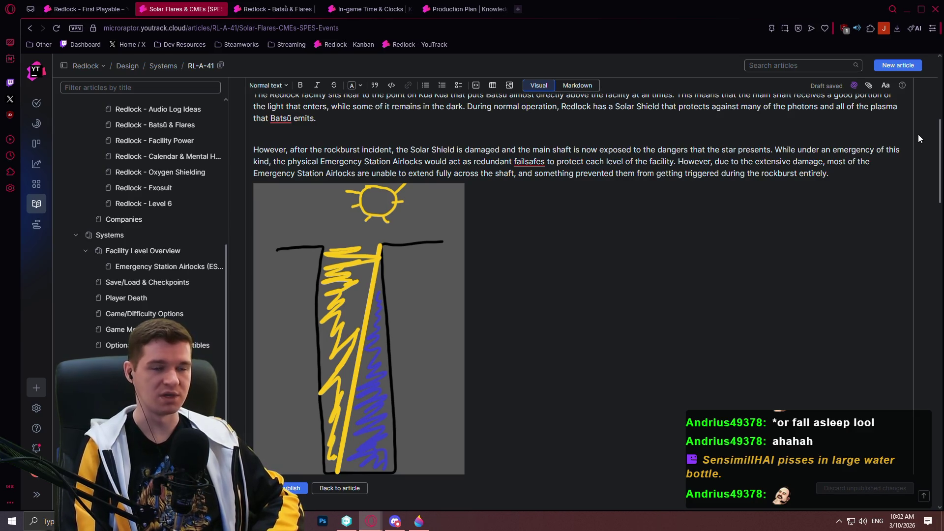
{"action": "scroll", "coordinate": [919, 138], "scroll_direction": "down", "scroll_amount": 10}
{"action": "left_click_drag", "start_coordinate": [571, 382], "coordinate": [285, 382]}
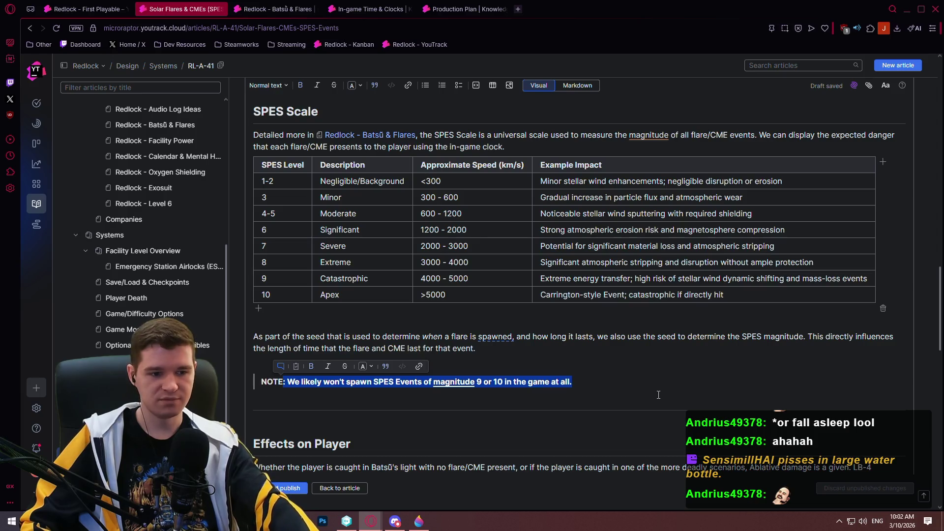
Step: Extend the NOTE with 'These events are rare in real life and would likely kill the player immediately.'
{"action": "left_click", "coordinate": [582, 384]}
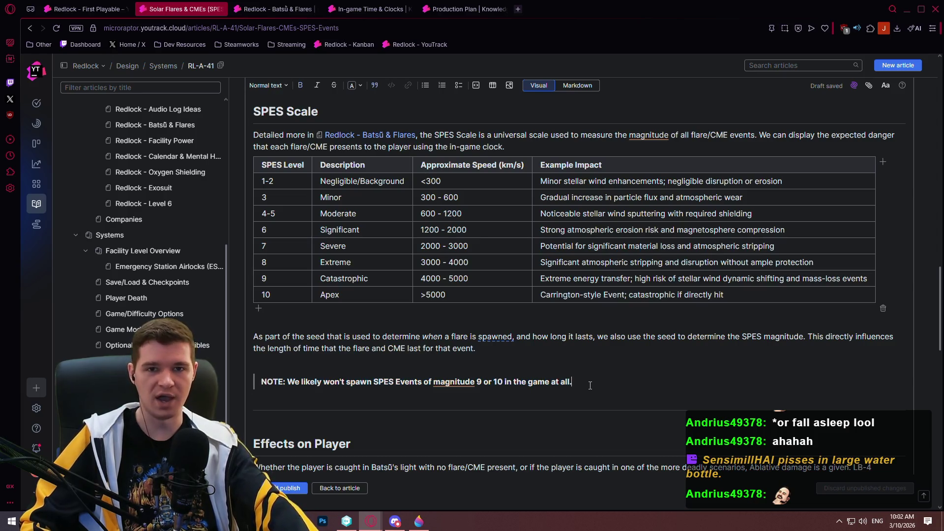
{"action": "type", "text": " Thes"}
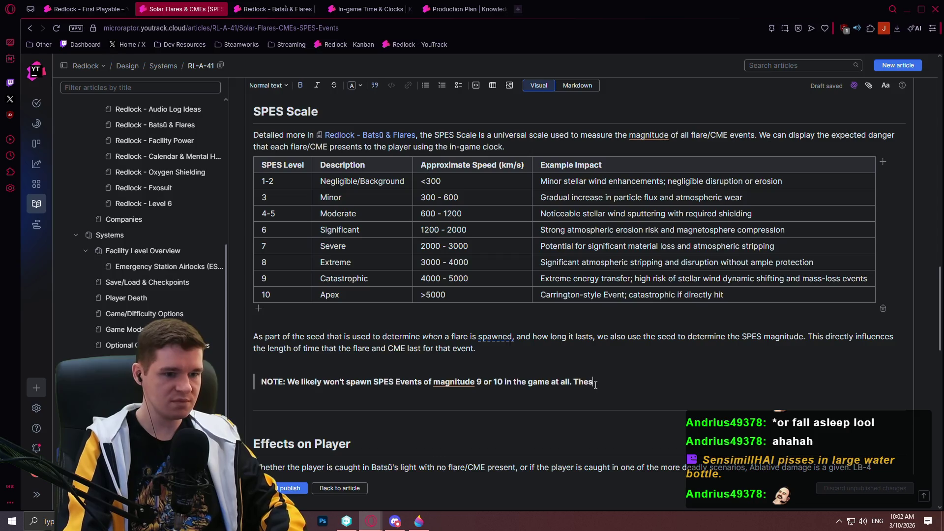
{"action": "type", "text": "e events are rare"}
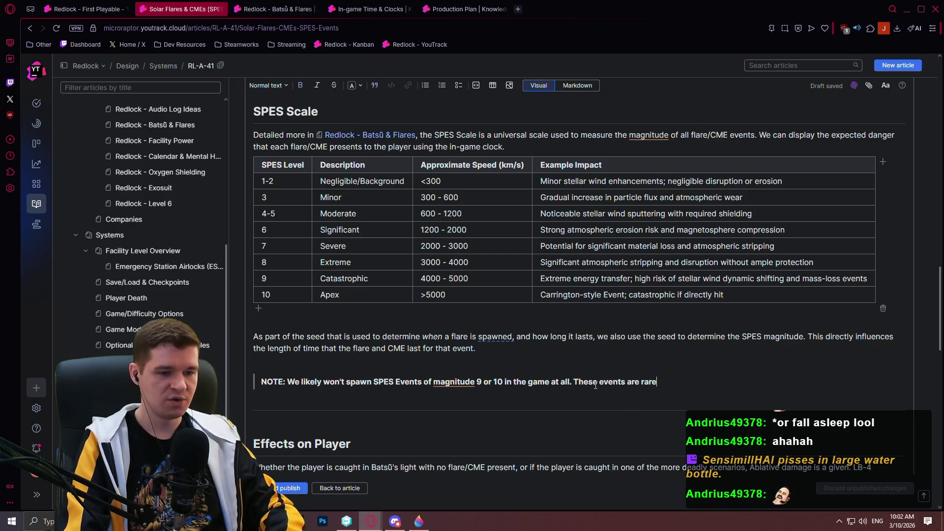
{"action": "type", "text": " in real life a"}
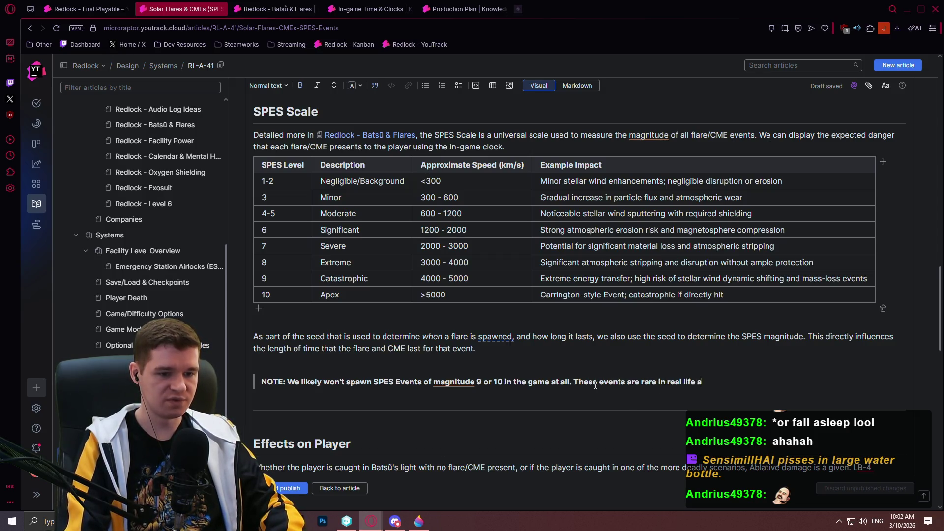
{"action": "type", "text": "nd would likely "}
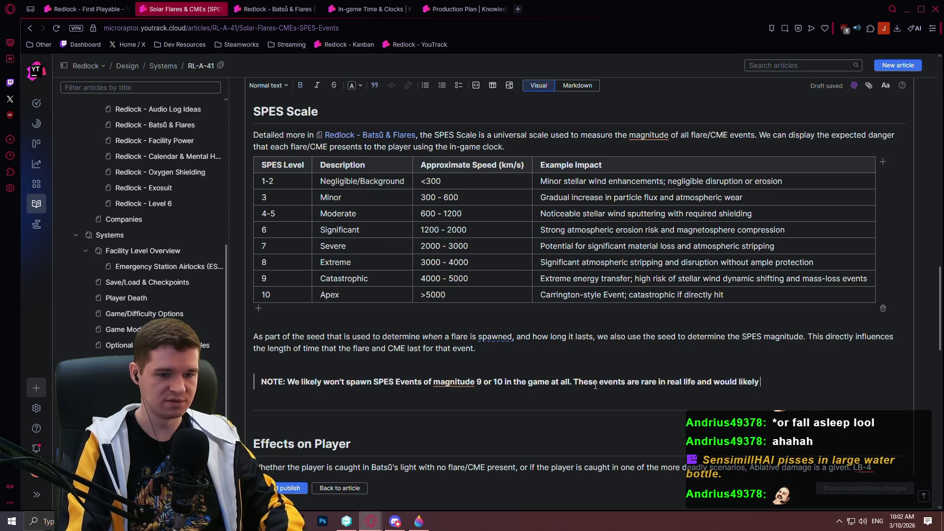
{"action": "type", "text": "kill the "}
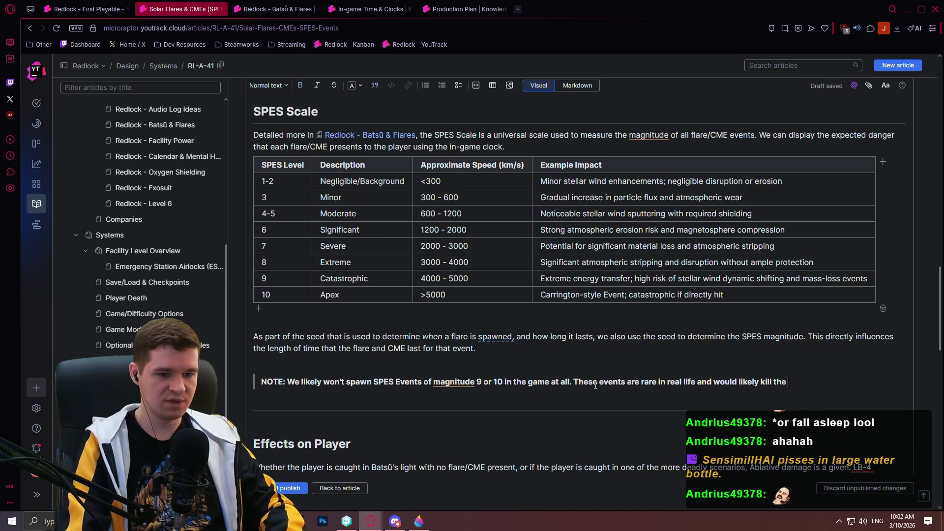
{"action": "type", "text": "player immediately"}
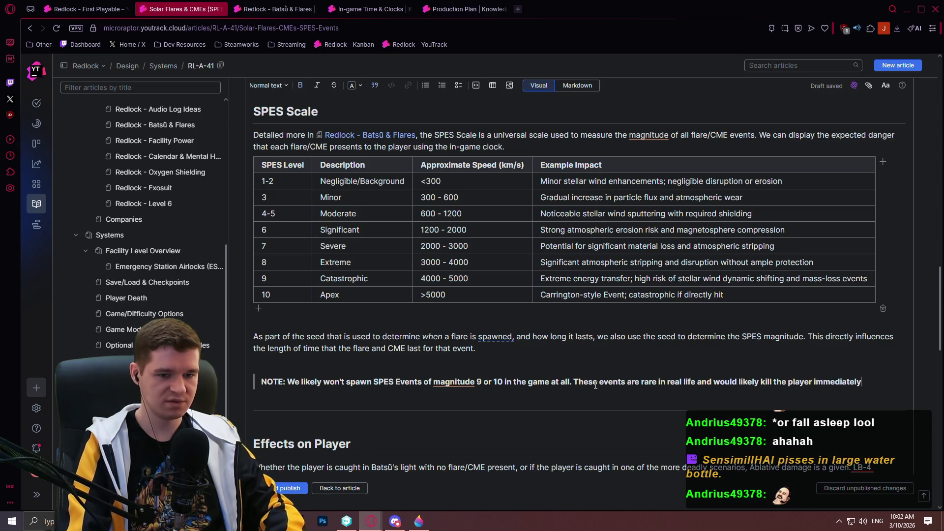
{"action": "type", "text": ". We may"}
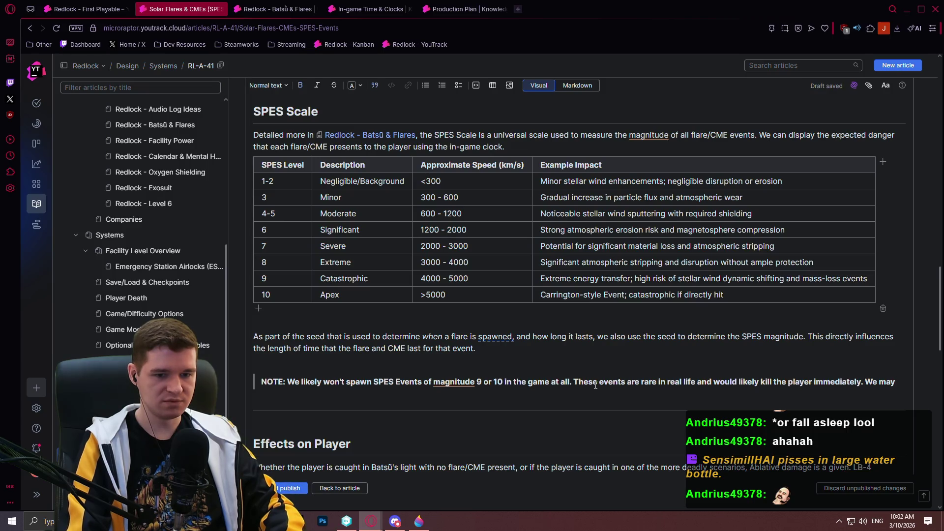
{"action": "key", "text": "BackSpace"}
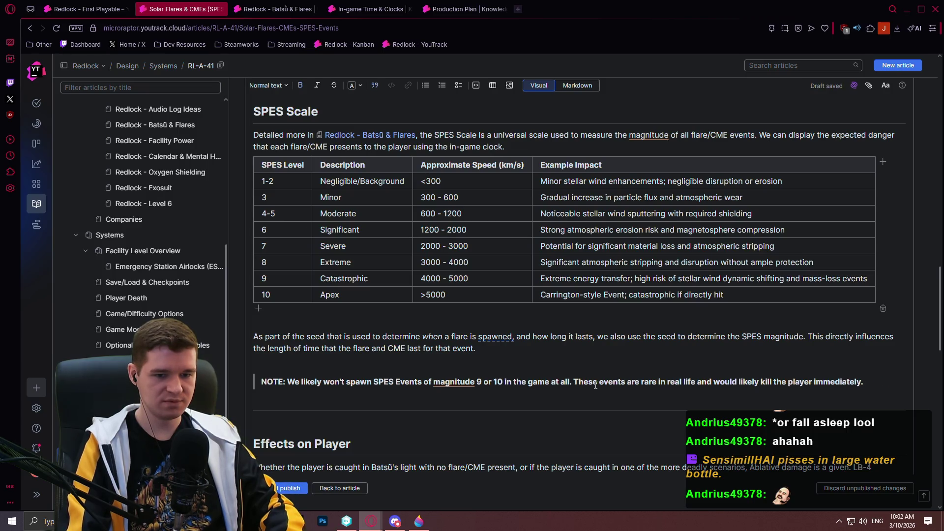
Step: Add 'This keeps our unsafe/dangerous Events between a relatively safe min/max.' to the NOTE
{"action": "type", "text": " This ke"}
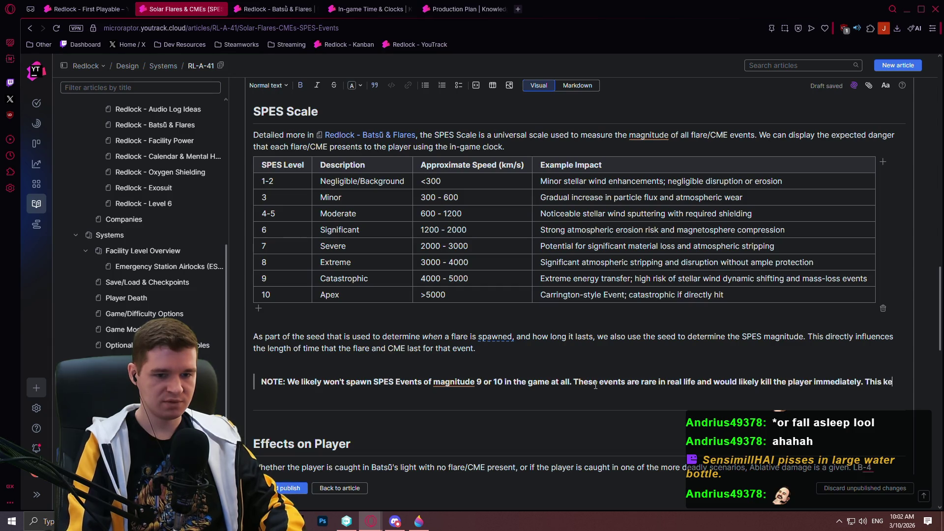
{"action": "type", "text": "eps our unsafe/d"}
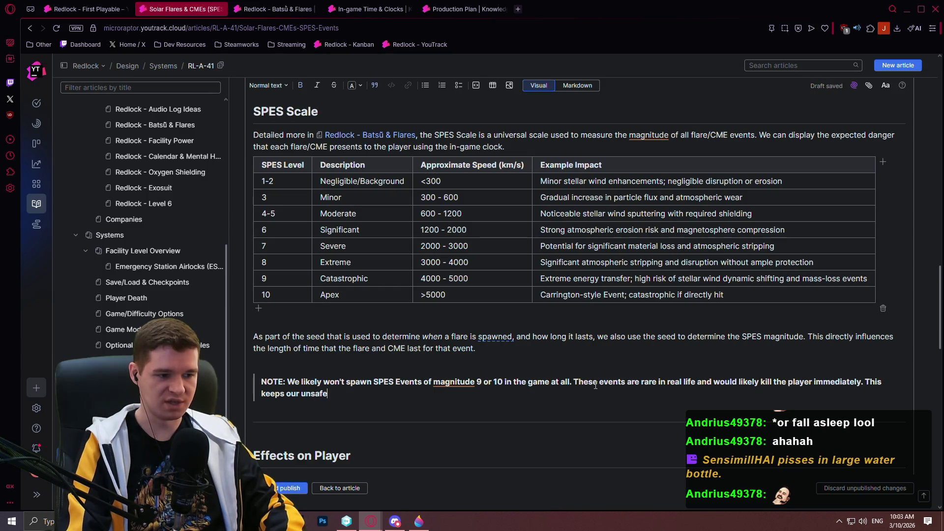
{"action": "type", "text": "angerous "}
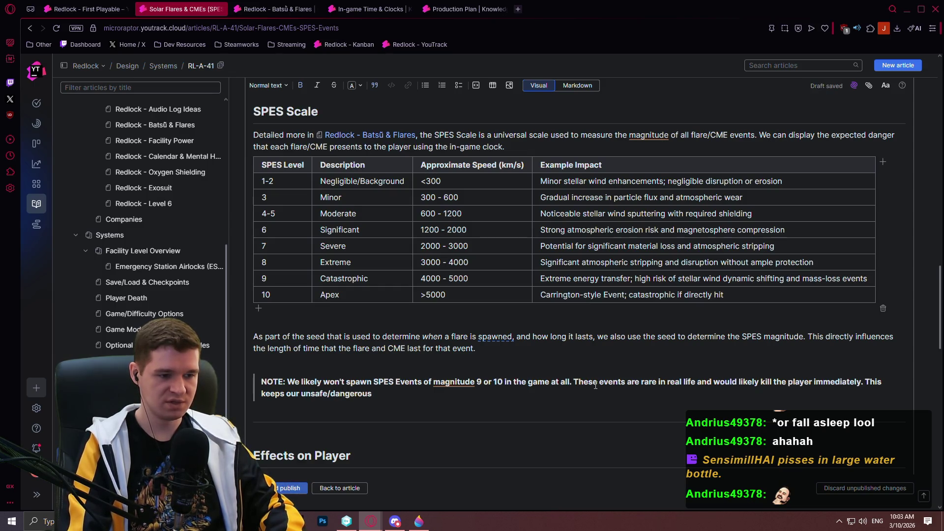
{"action": "type", "text": "Events in "}
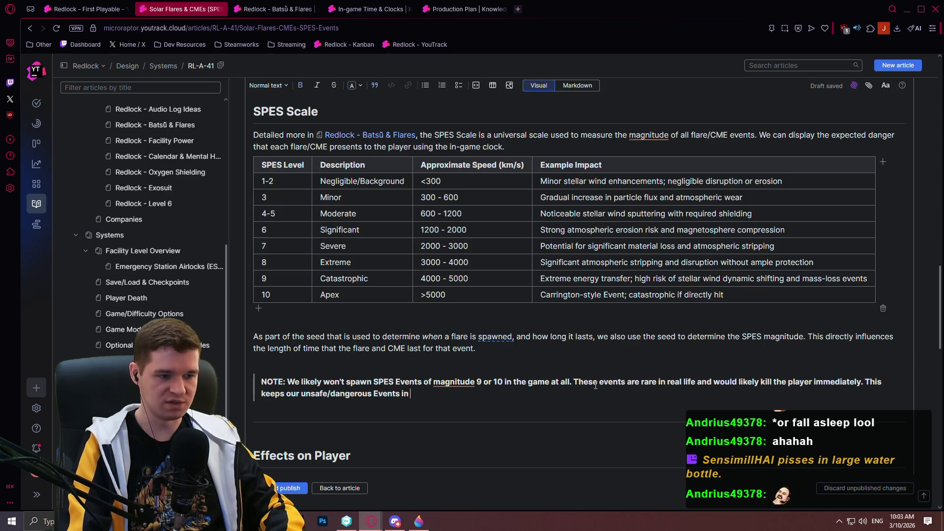
{"action": "type", "text": "a safe en"}
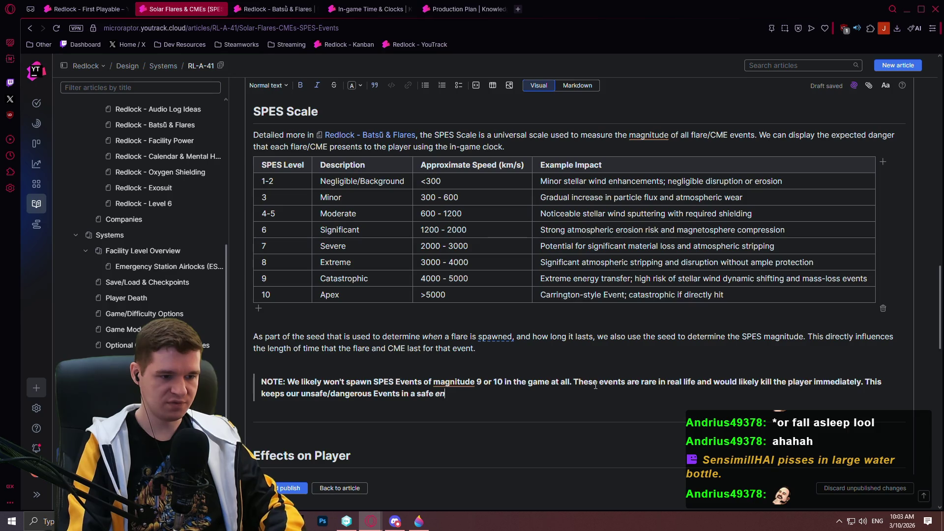
{"action": "key", "text": "ctrl+i"}
{"action": "type", "text": "enough"}
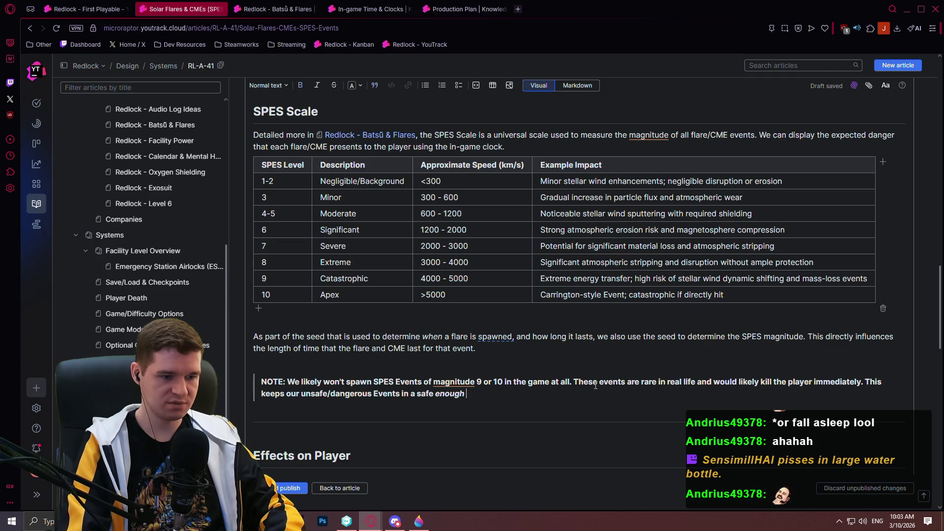
{"action": "key", "text": "BackSpace"}
{"action": "key", "text": "BackSpace"}
{"action": "key", "text": "BackSpace"}
{"action": "key", "text": "BackSpace"}
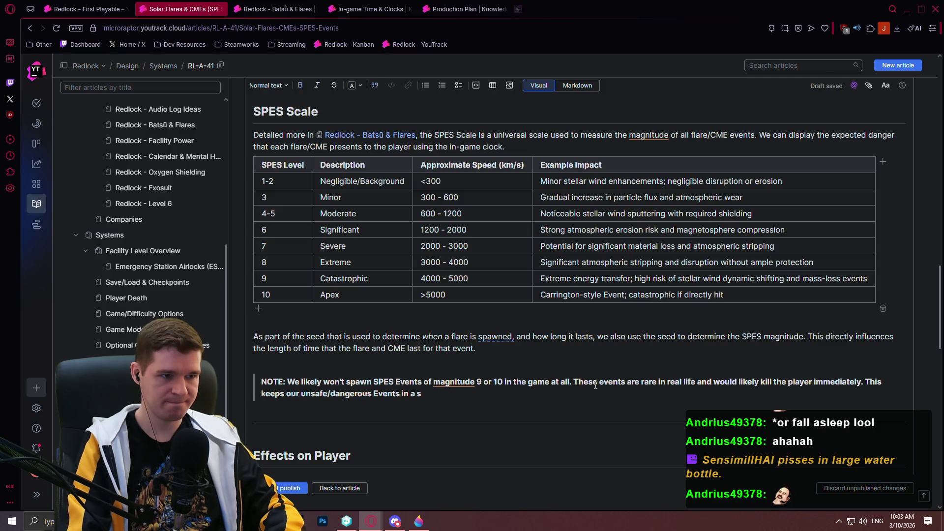
{"action": "key", "text": "BackSpace"}
{"action": "key", "text": "BackSpace"}
{"action": "key", "text": "BackSpace"}
{"action": "key", "text": "BackSpace"}
{"action": "type", "text": "a"}
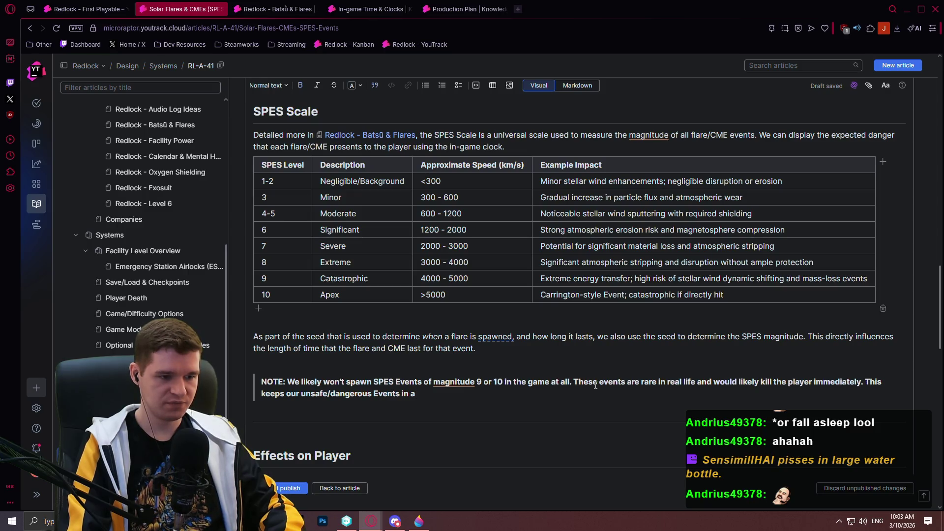
{"action": "key", "text": "BackSpace"}
{"action": "key", "text": "BackSpace"}
{"action": "key", "text": "BackSpace"}
{"action": "key", "text": "BackSpace"}
{"action": "type", "text": "betw"}
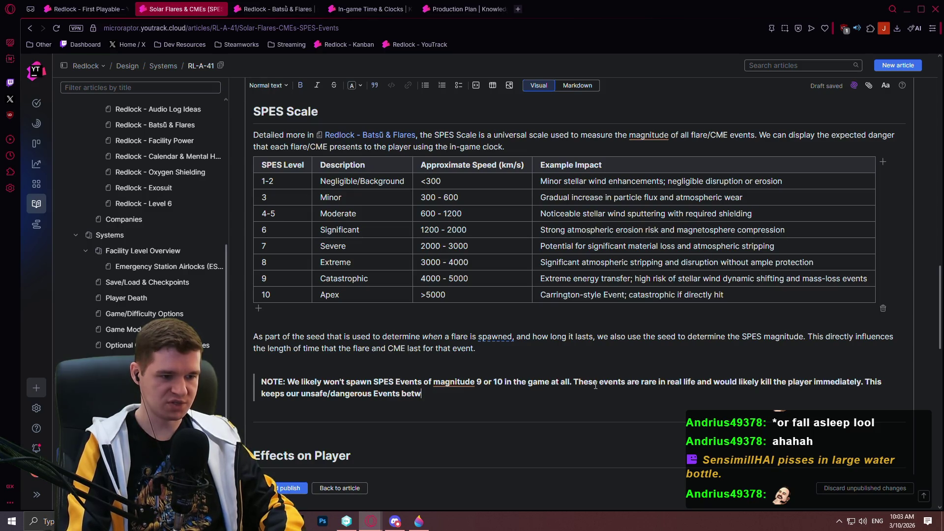
{"action": "type", "text": "een a rel"}
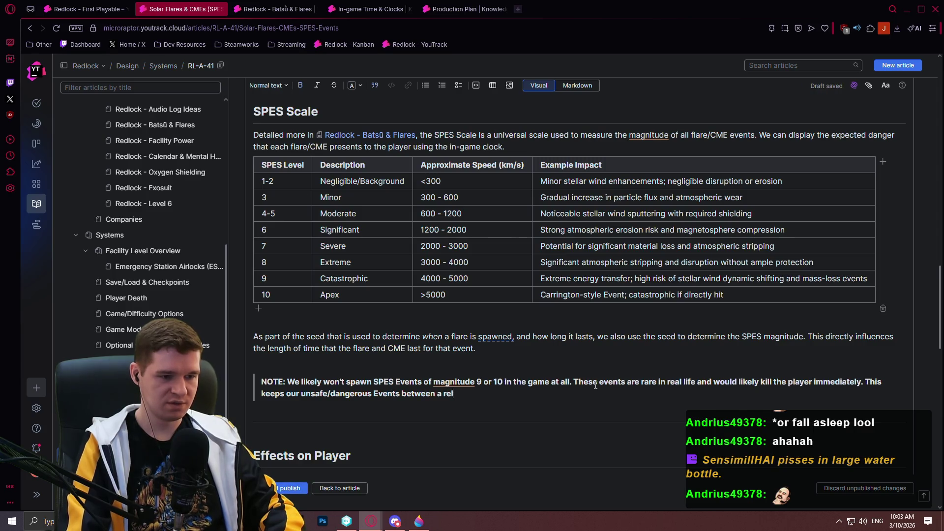
{"action": "type", "text": "atively safe min/max."}
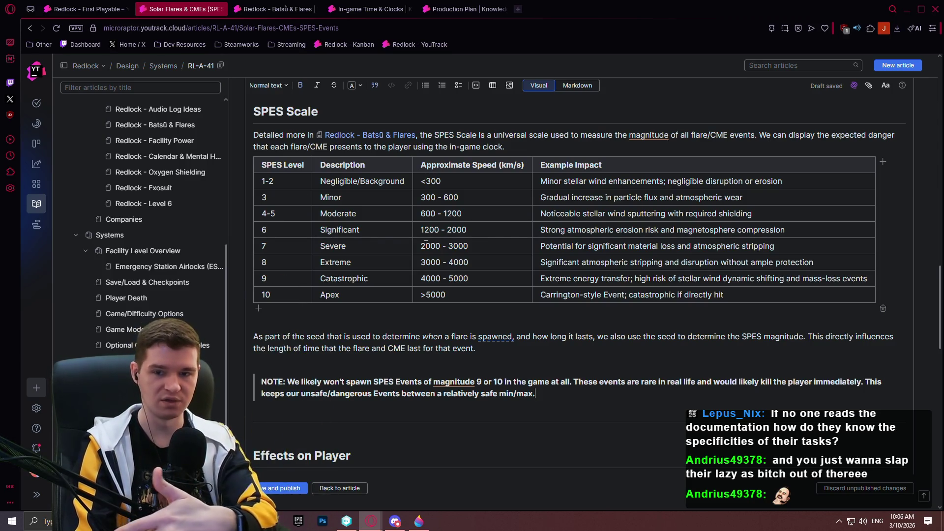
{"action": "scroll", "coordinate": [426, 244], "scroll_direction": "down", "scroll_amount": 4}
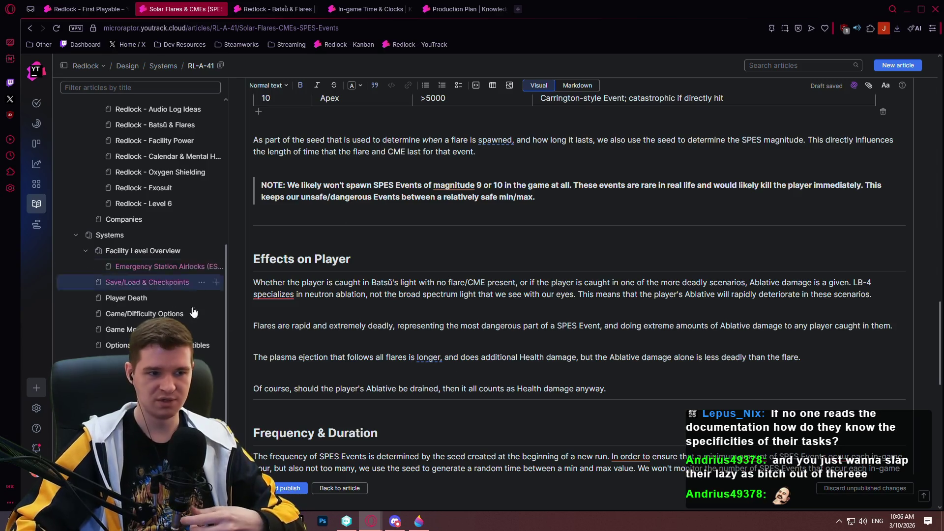
Step: Replace the 'xxx' placeholder with 'All SPES Events are shown in-game on our dynamic clocks; the ones that normally…'
{"action": "scroll", "coordinate": [547, 294], "scroll_direction": "down", "scroll_amount": 10}
{"action": "scroll", "coordinate": [546, 294], "scroll_direction": "down", "scroll_amount": 2}
{"action": "scroll", "coordinate": [393, 276], "scroll_direction": "down", "scroll_amount": 2}
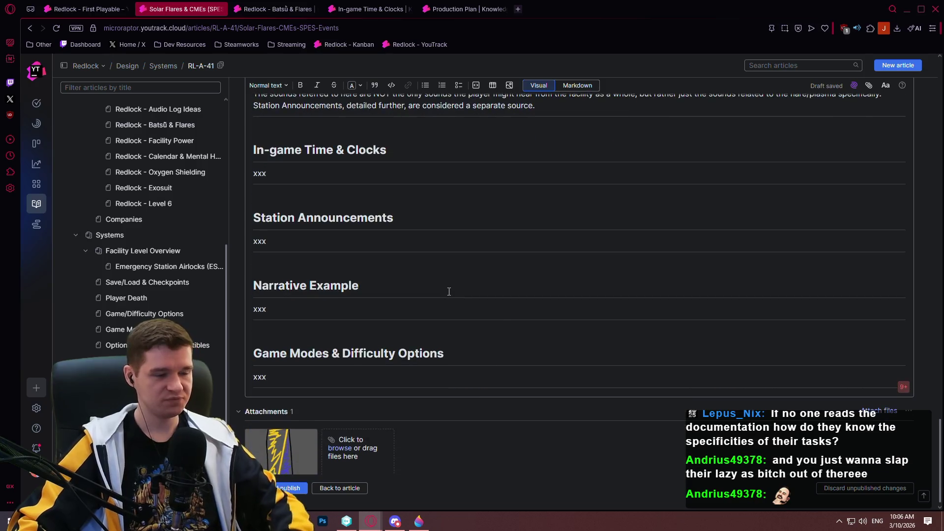
{"action": "key", "text": "BackSpace"}
{"action": "key", "text": "BackSpace"}
{"action": "key", "text": "BackSpace"}
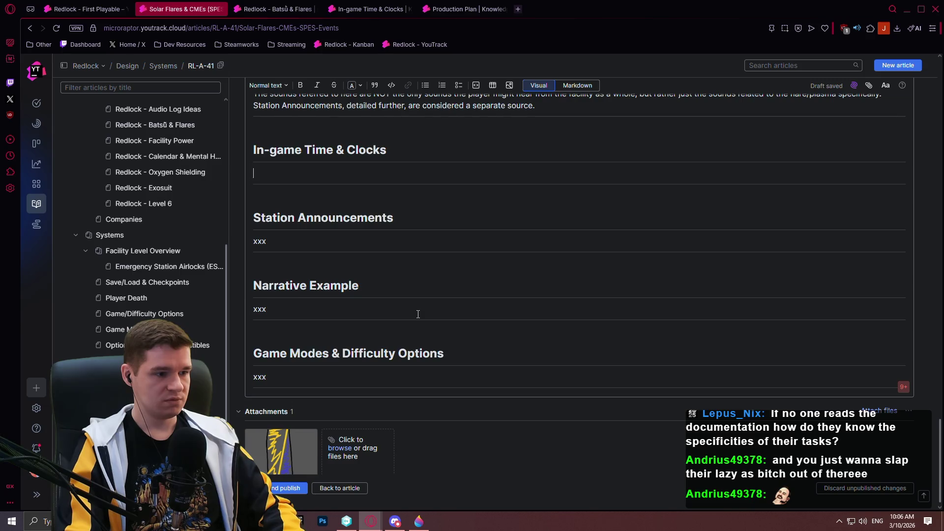
{"action": "type", "text": "All SPES "}
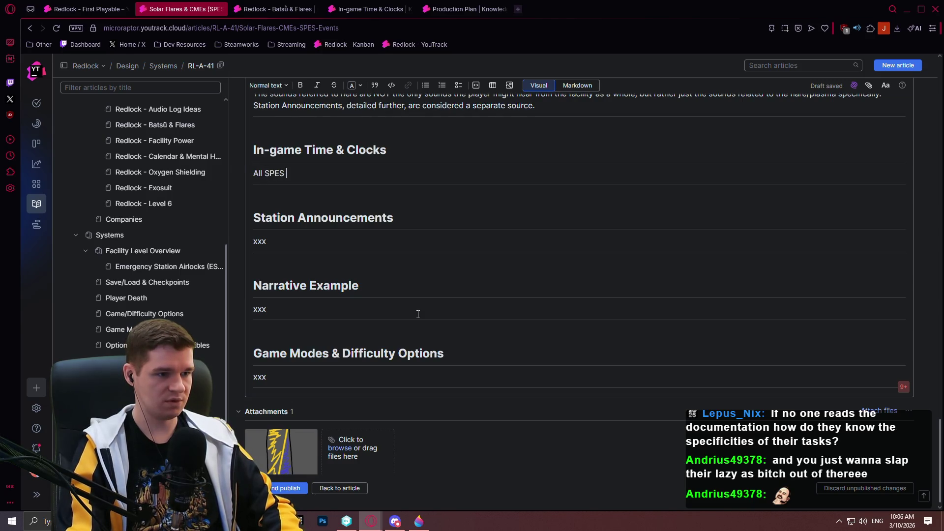
{"action": "type", "text": "Events are showi"}
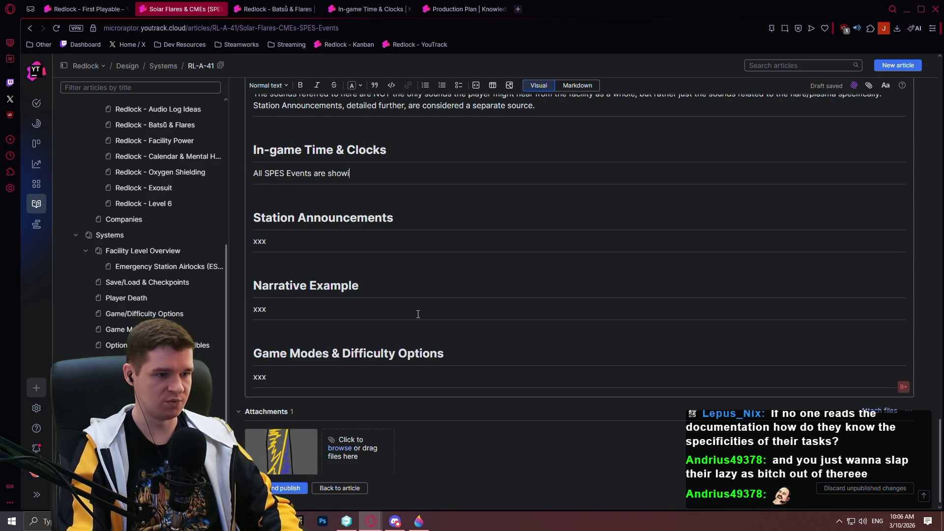
{"action": "key", "text": "BackSpace"}
{"action": "type", "text": "n in-ga"}
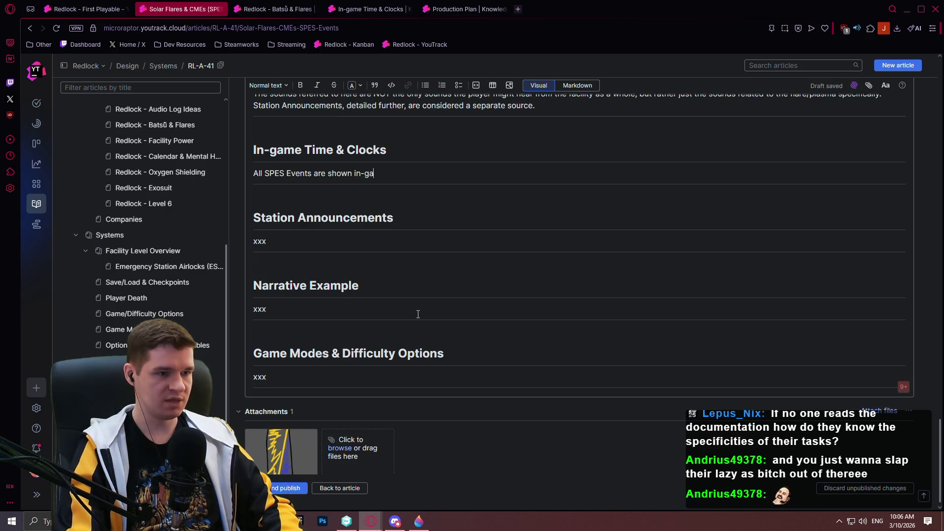
{"action": "type", "text": "me on our"}
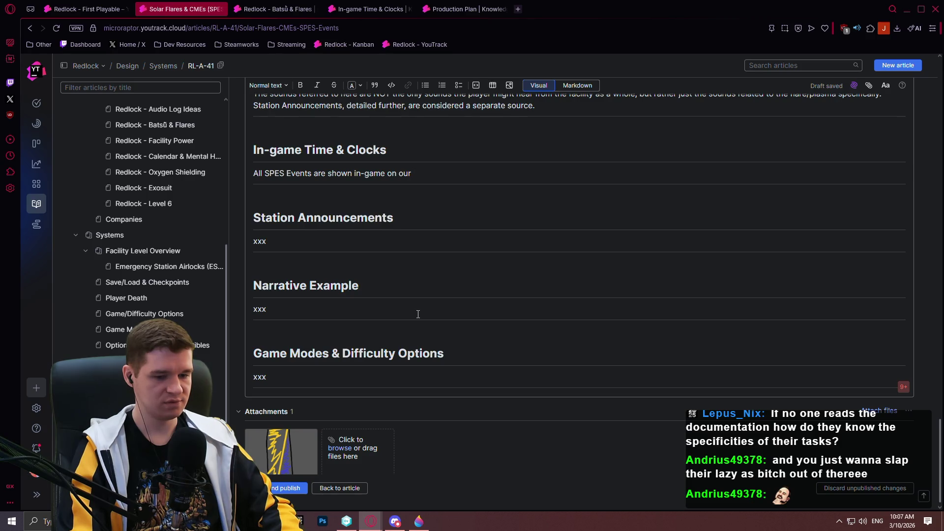
{"action": "type", "text": "dy"}
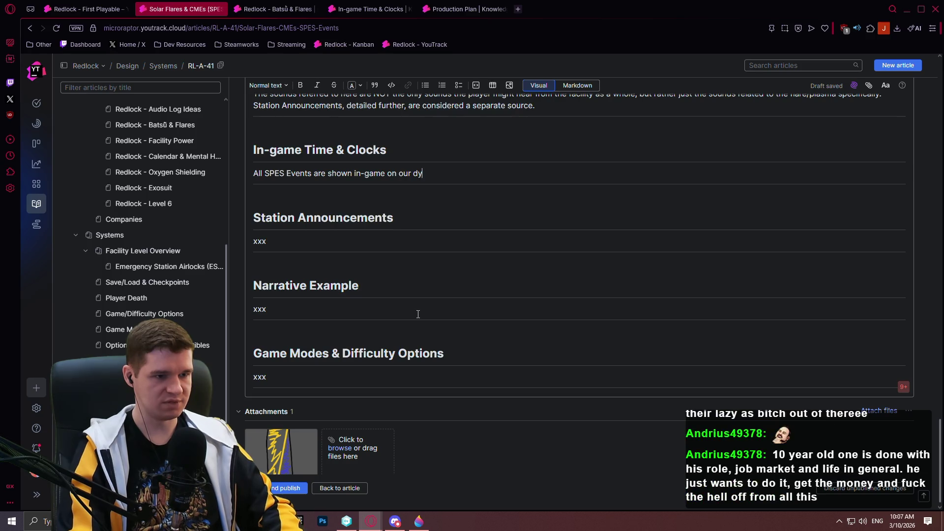
{"action": "type", "text": "namic cloc"}
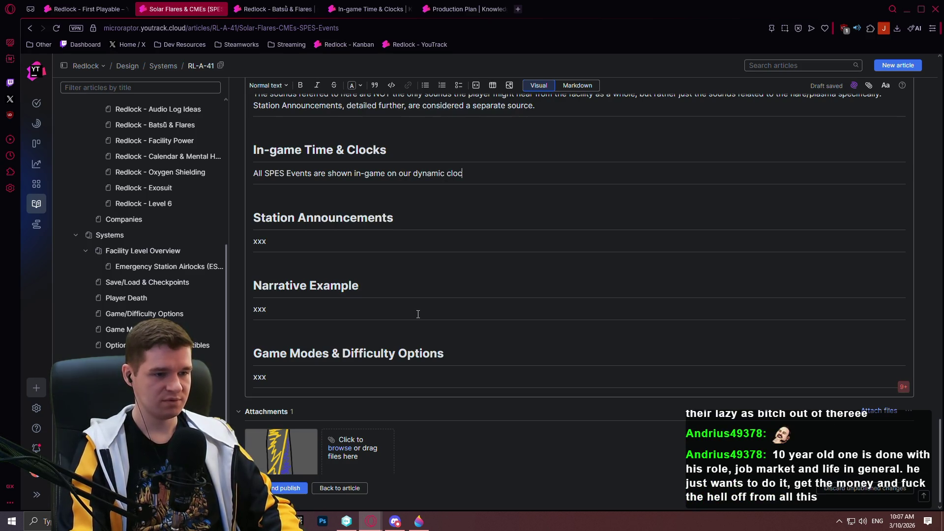
{"action": "type", "text": "ks"}
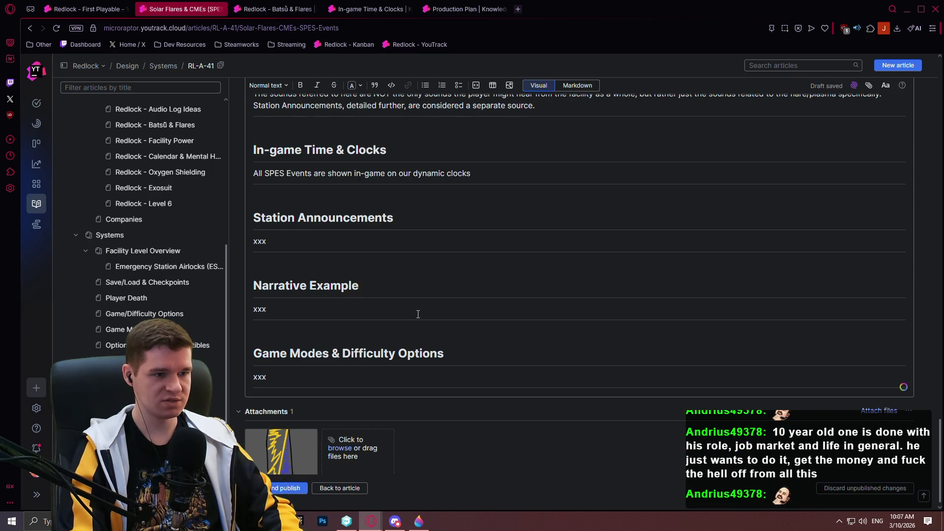
{"action": "type", "text": "; the ones that normall s"}
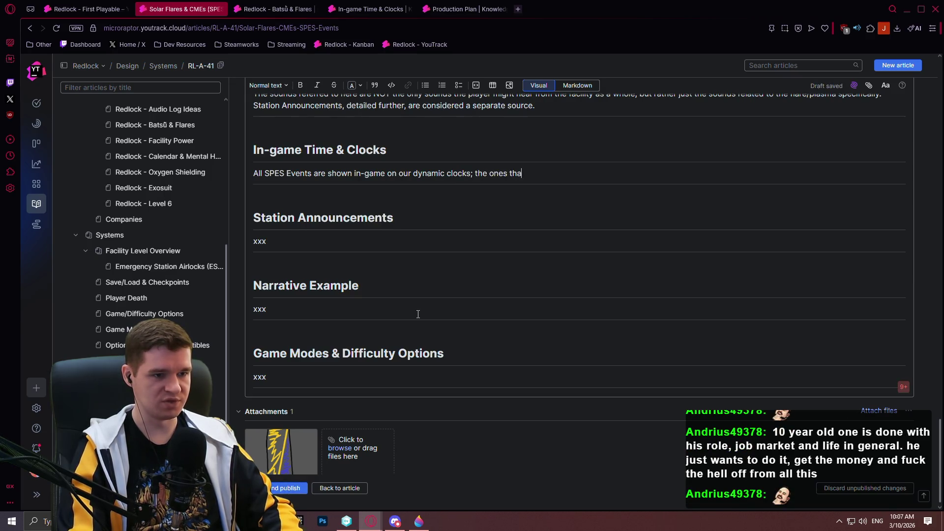
{"action": "key", "text": "BackSpace"}
{"action": "key", "text": "BackSpace"}
{"action": "key", "text": "BackSpace"}
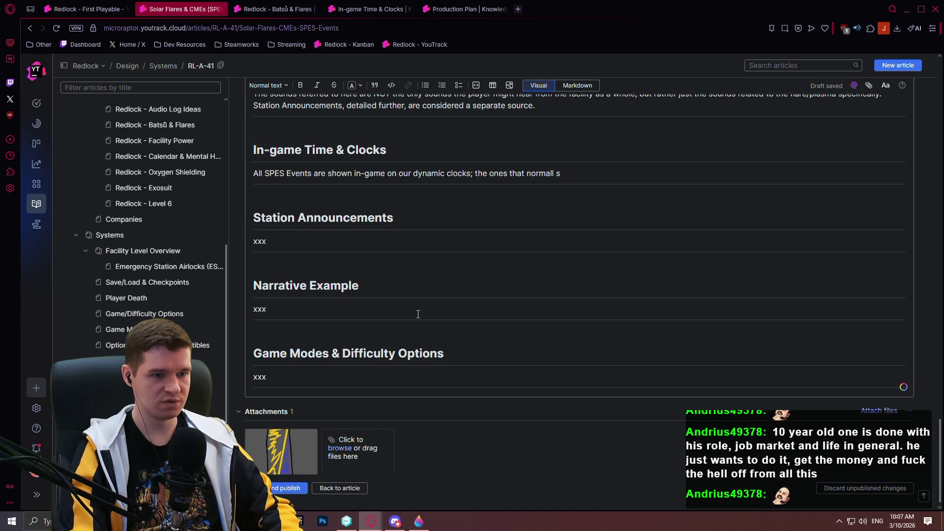
{"action": "type", "text": "y"}
{"action": "key", "text": "BackSpace"}
{"action": "type", "text": "ly "}
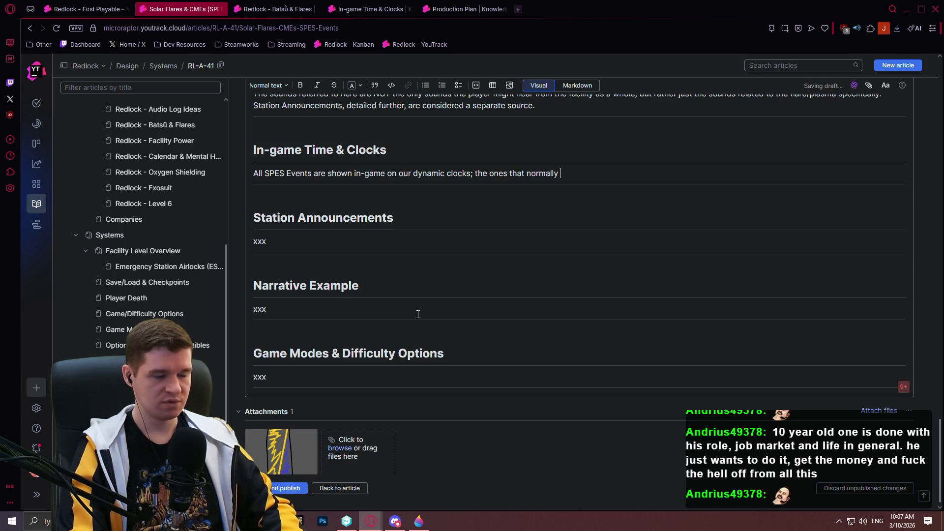
{"action": "type", "text": "Re"}
{"action": "key", "text": "BackSpace"}
{"action": "key", "text": "BackSpace"}
{"action": "key", "text": "BackSpace"}
Step: Finish the paragraph with KuaKua and Earth-synchronized time, RL-A30, and 'the mock-up for this is below:'
{"action": "type", "text": "K"}
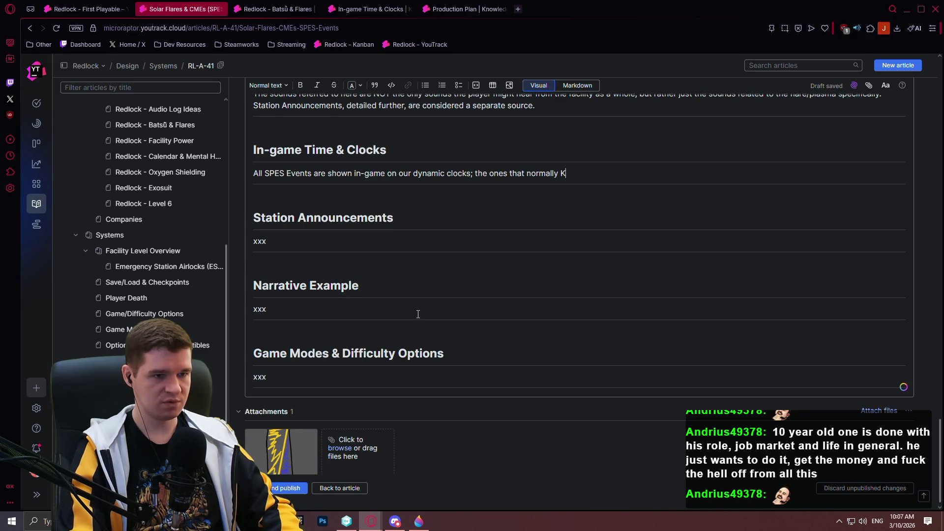
{"action": "type", "text": "uaKua an"}
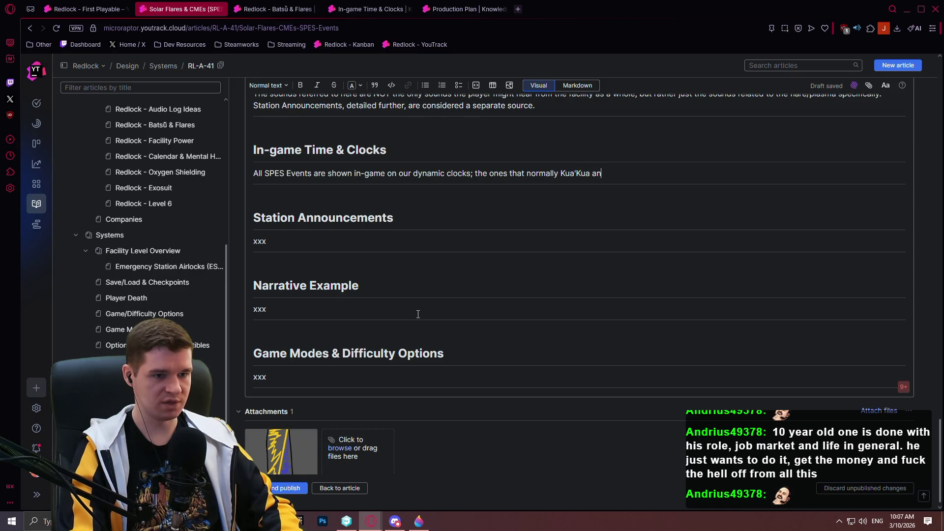
{"action": "type", "text": "d Earthsynchr"}
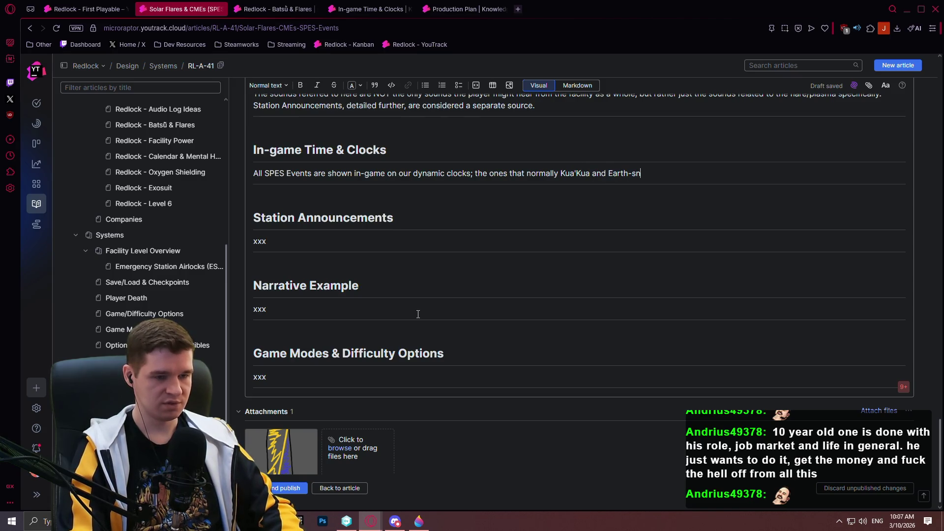
{"action": "type", "text": "onized time."}
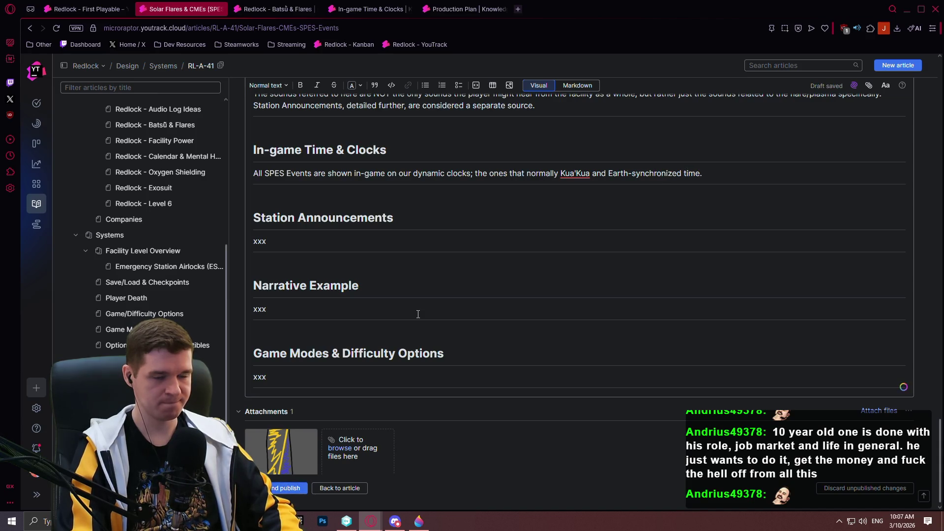
{"action": "type", "text": " While thi"}
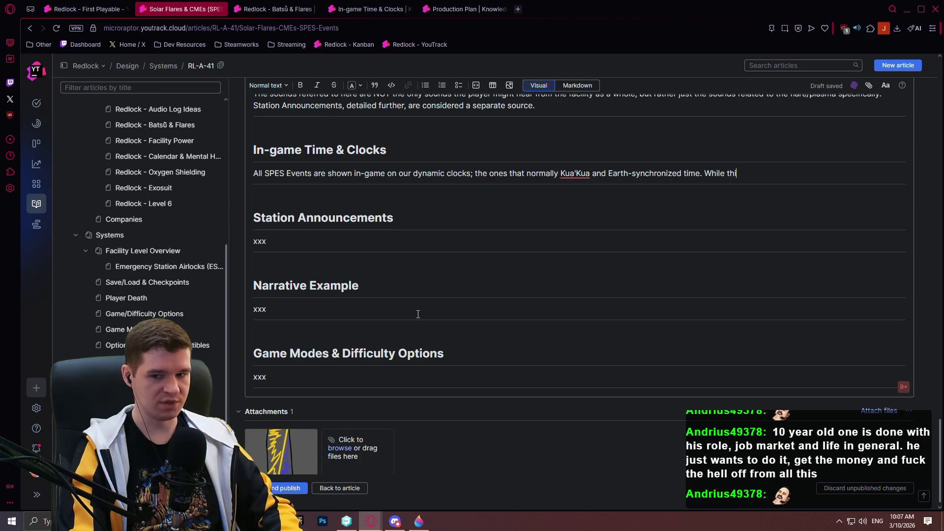
{"action": "type", "text": "s is detailed more in "}
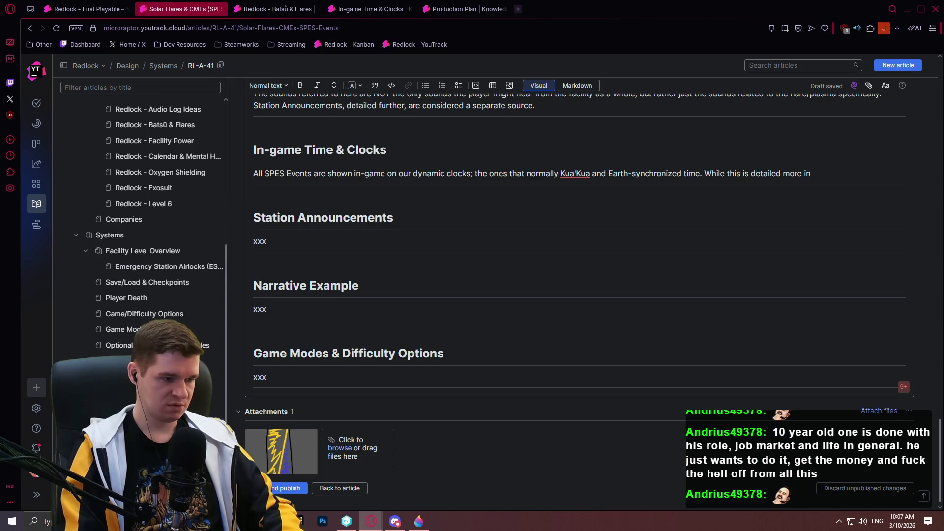
{"action": "type", "text": "RL-A30"}
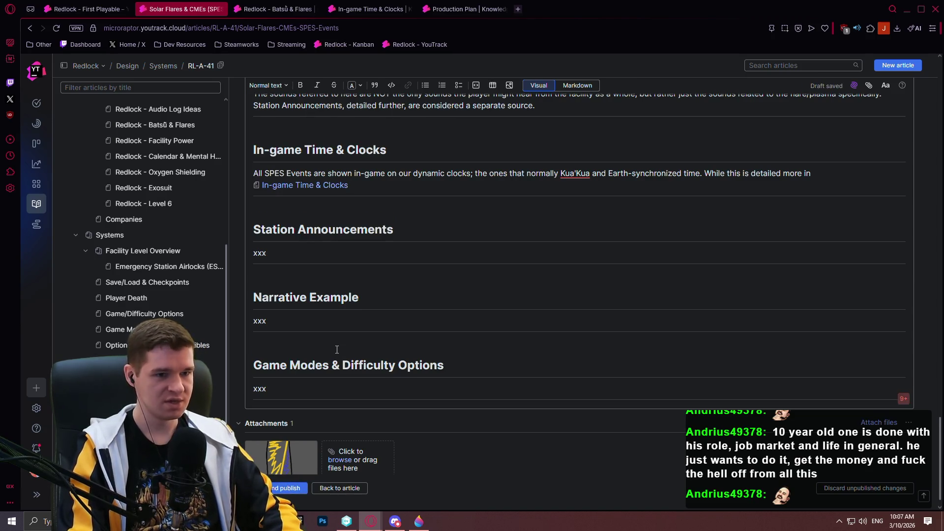
{"action": "type", "text": " ,"}
{"action": "type", "text": "he mo"}
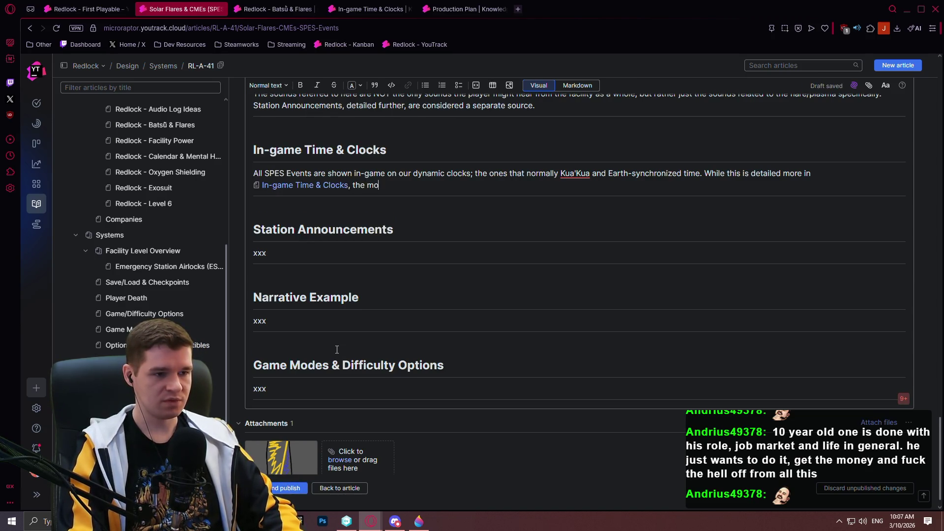
{"action": "type", "text": "ck-up for this"}
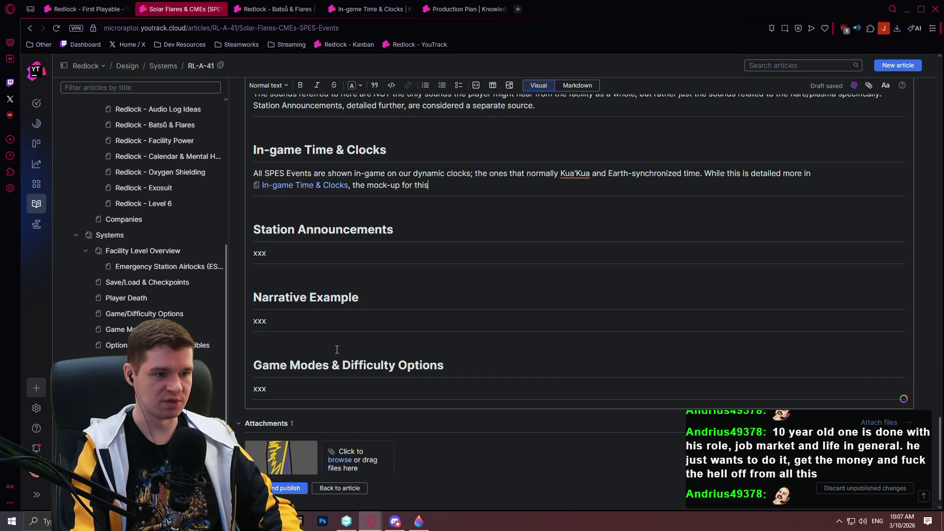
{"action": "type", "text": " is below:"}
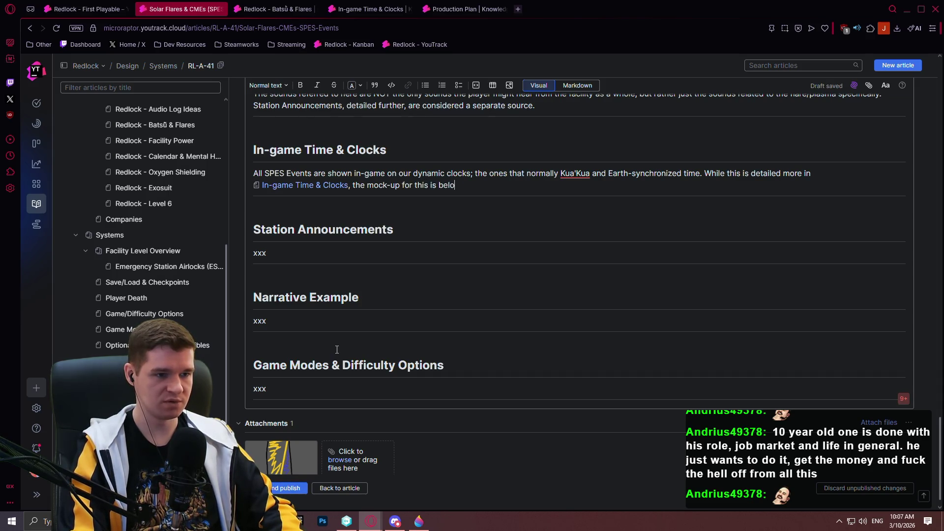
{"action": "key", "text": "Return"}
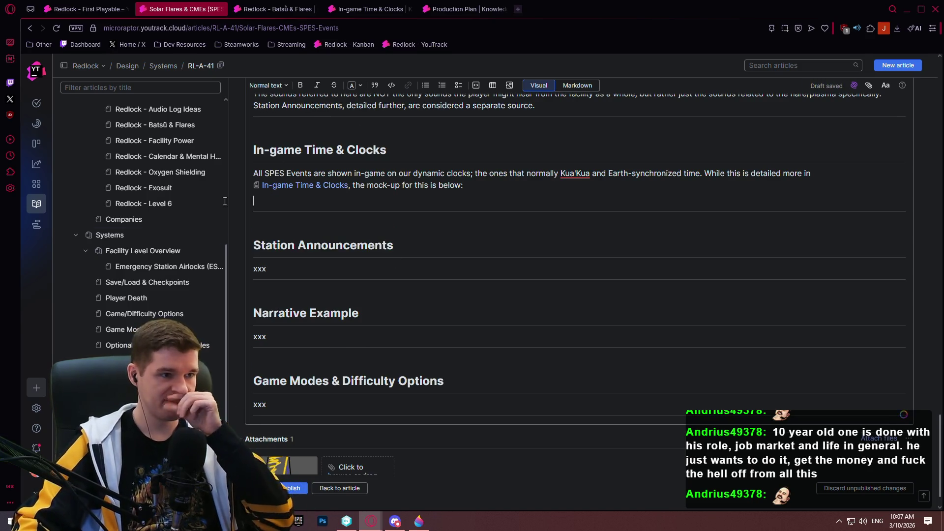
{"action": "left_click", "coordinate": [370, 9]}
Step: Copy the Redlock clock mock-up from the In-game Time & Clocks article and paste it below the paragraph
{"action": "left_click", "coordinate": [568, 196]}
{"action": "right_click", "coordinate": [535, 247]}
{"action": "left_click", "coordinate": [571, 305]}
{"action": "left_click", "coordinate": [771, 247]}
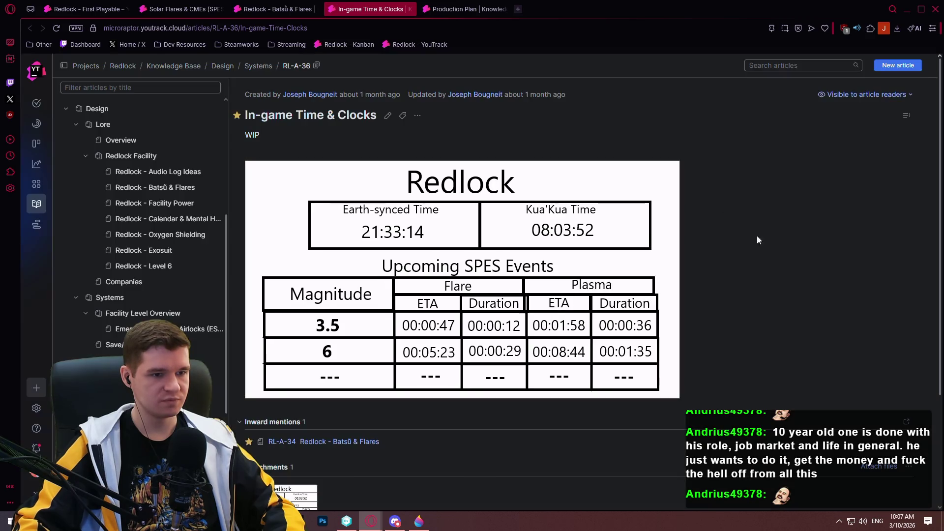
{"action": "left_click", "coordinate": [182, 9]}
{"action": "key", "text": "ctrl+v"}
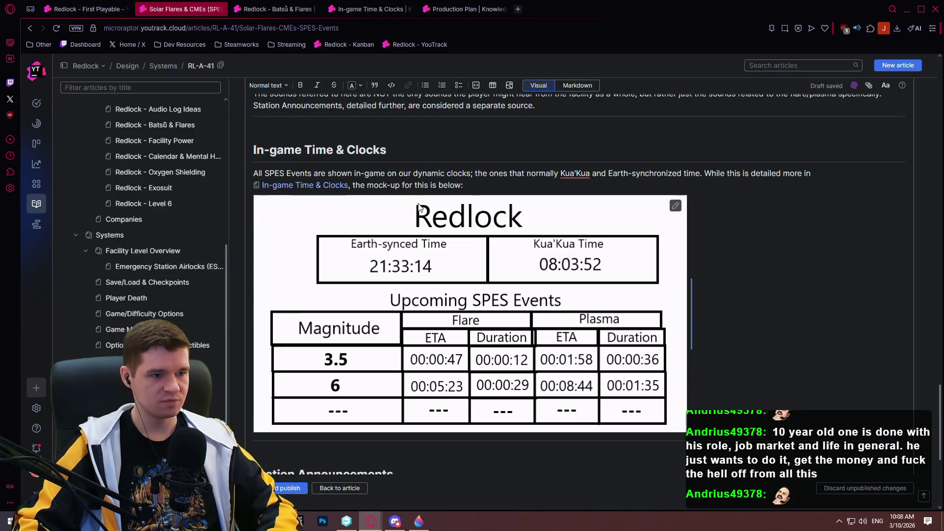
{"action": "scroll", "coordinate": [760, 332], "scroll_direction": "down", "scroll_amount": 2}
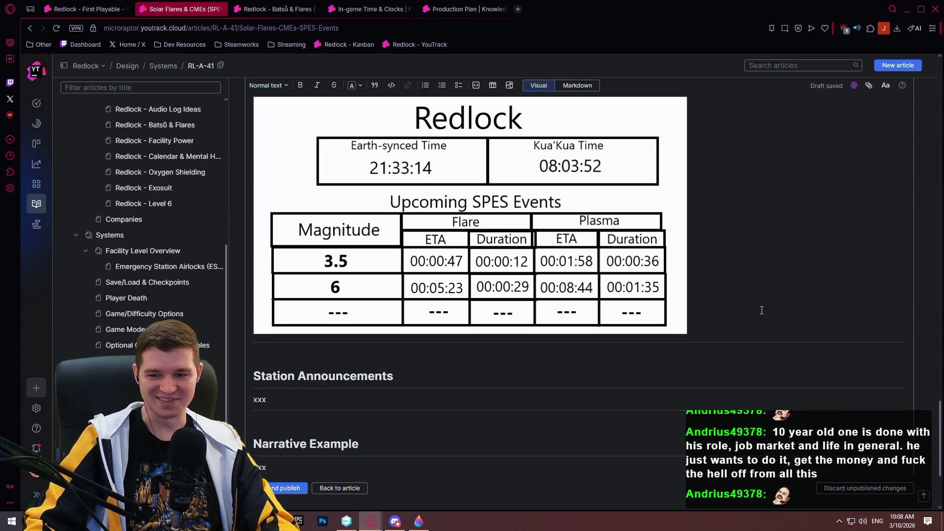
{"action": "scroll", "coordinate": [759, 310], "scroll_direction": "up", "scroll_amount": 5}
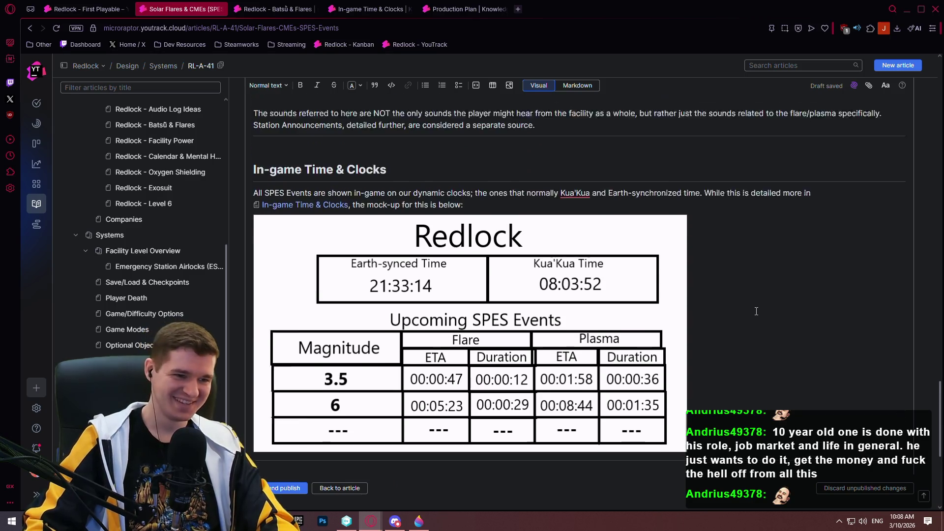
{"action": "scroll", "coordinate": [639, 255], "scroll_direction": "down", "scroll_amount": 4}
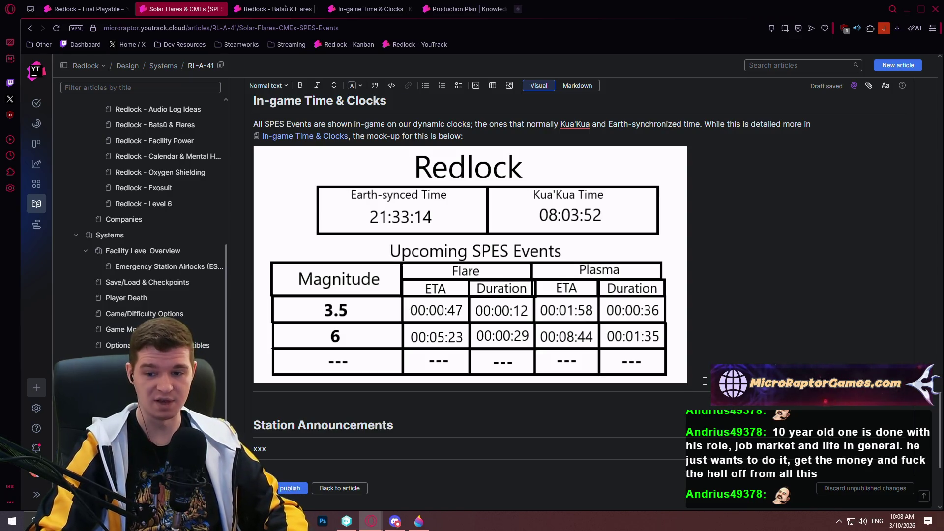
Step: Leave one empty line beneath the Redlock clock mock-up image
{"action": "key", "text": "Return"}
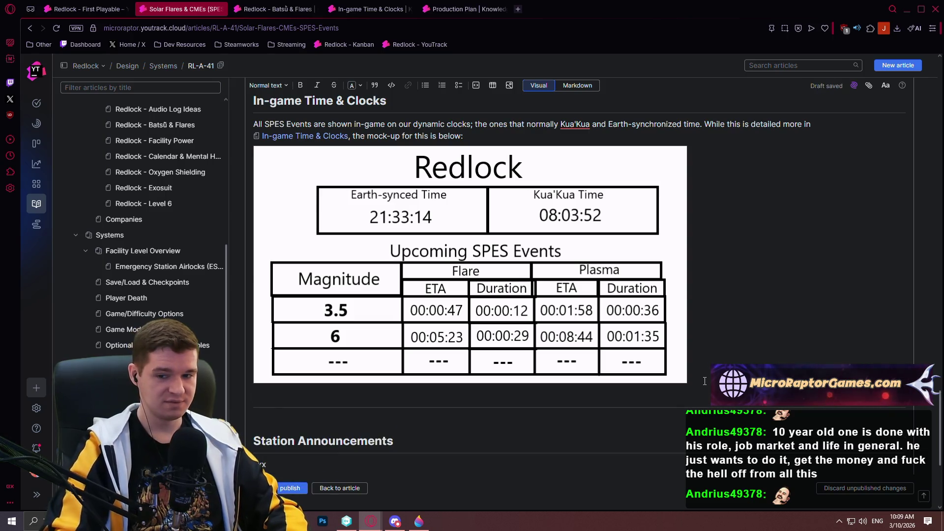
{"action": "key", "text": "BackSpace"}
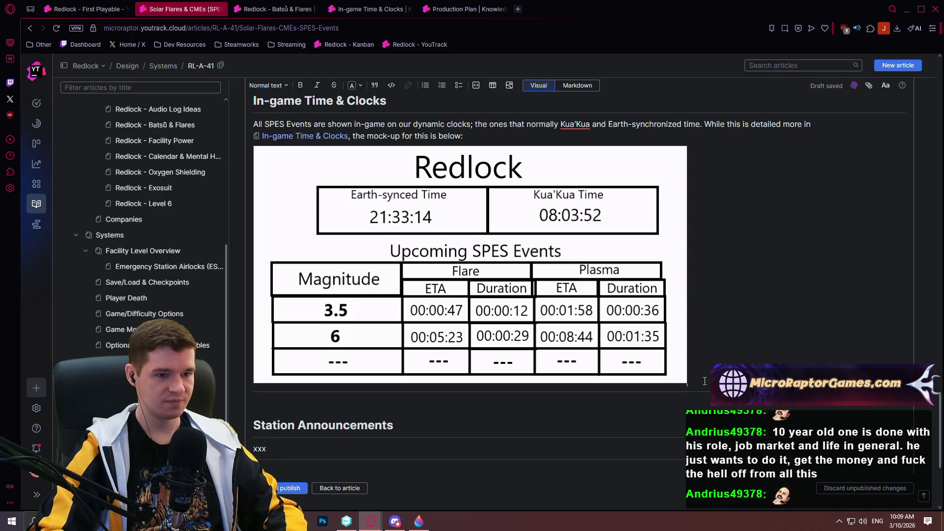
{"action": "key", "text": "Return"}
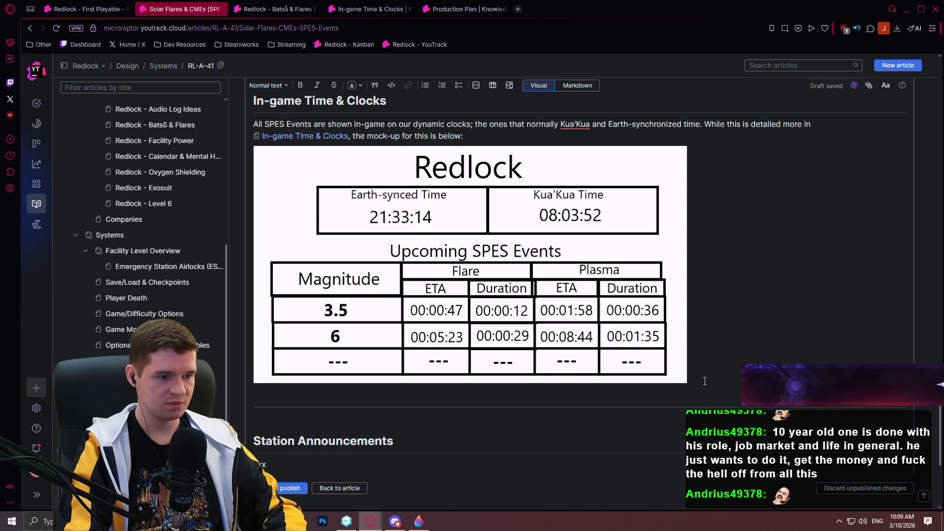
Step: Begin the paragraph: events are randomly generated from the seed, but flares shouldn't be displayed early
{"action": "type", "text": "While we may randoml"}
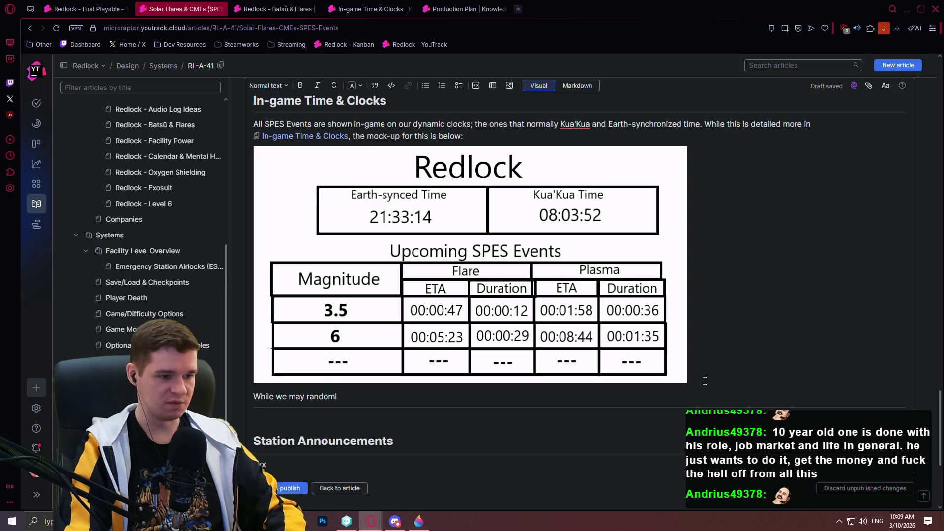
{"action": "key", "text": "BackSpace"}
{"action": "key", "text": "BackSpace"}
{"action": "key", "text": "BackSpace"}
{"action": "type", "text": "wil"}
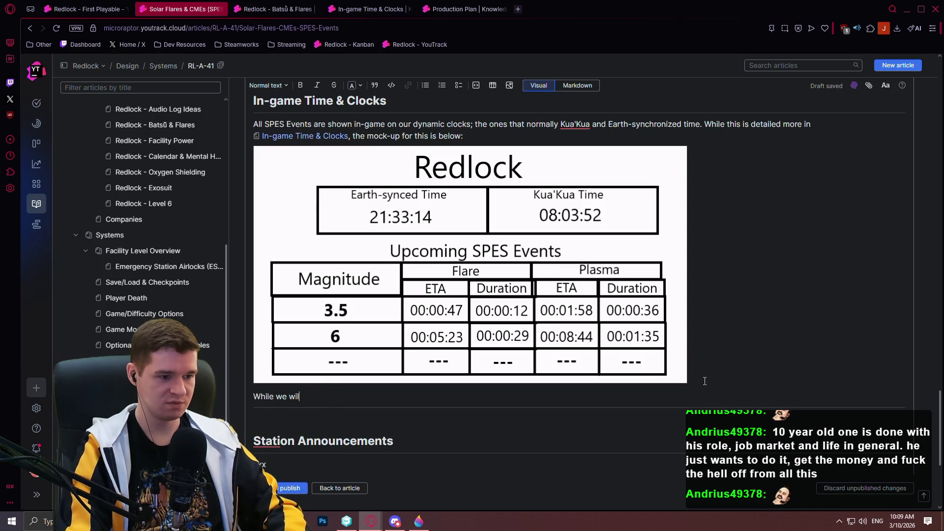
{"action": "type", "text": "l definitely ran"}
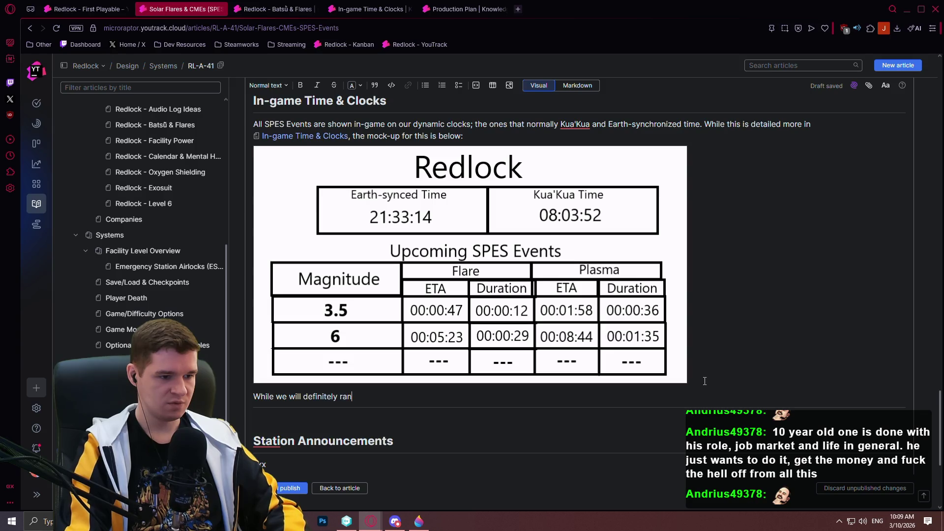
{"action": "type", "text": "domly generate "}
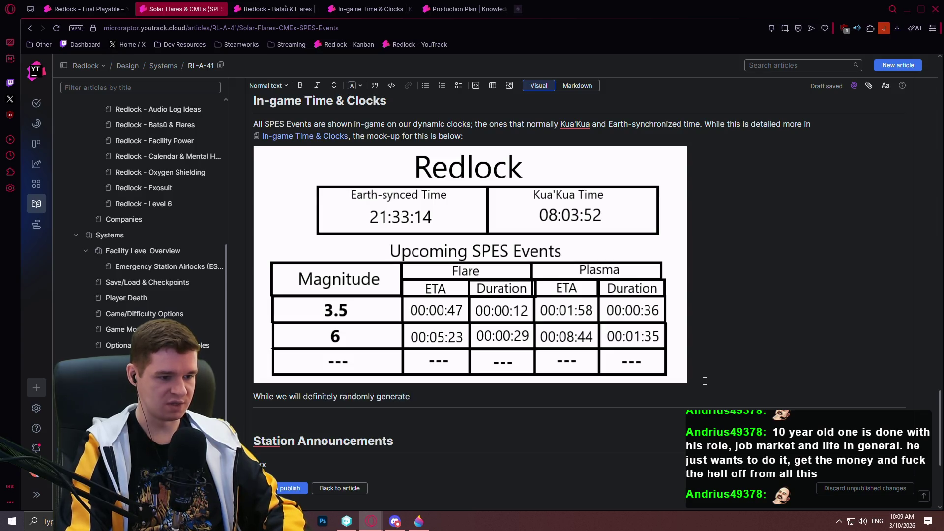
{"action": "type", "text": "and be aware of "}
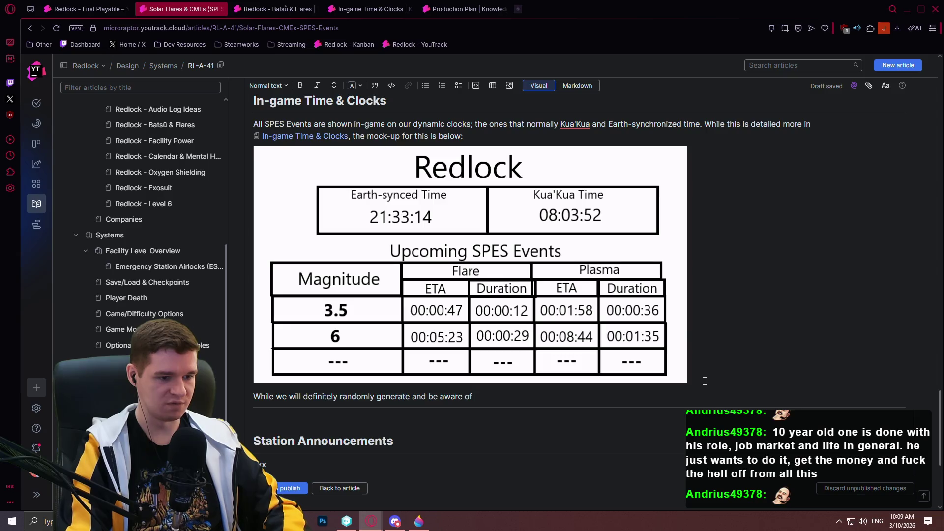
{"action": "type", "text": "upcoming"}
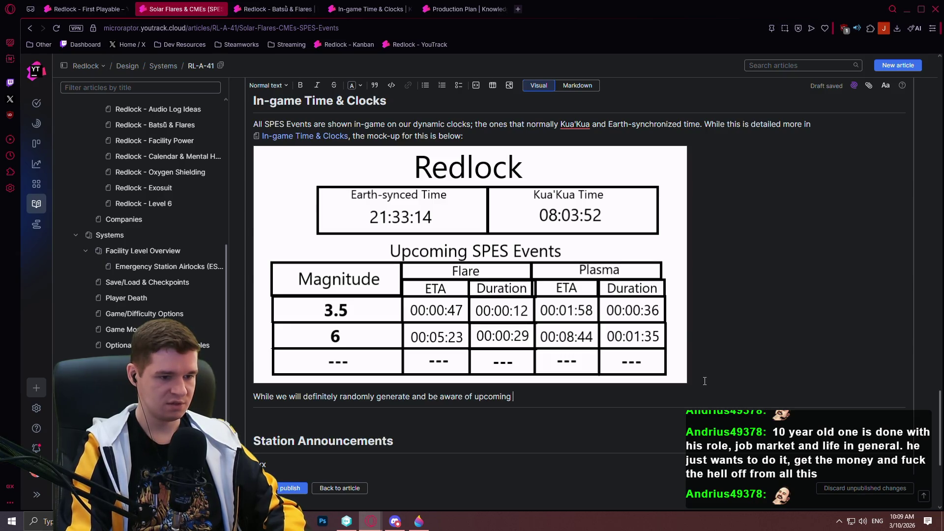
{"action": "type", "text": " events"}
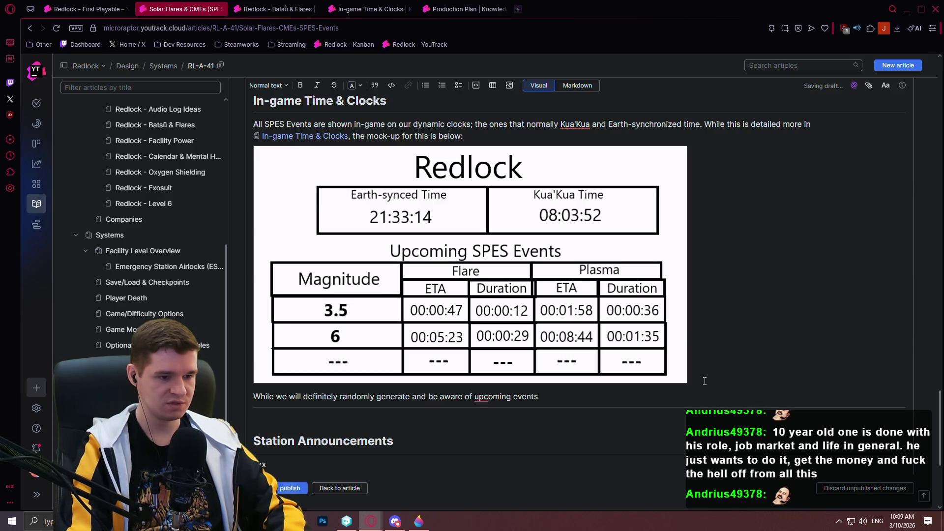
{"action": "type", "text": " ior the see"}
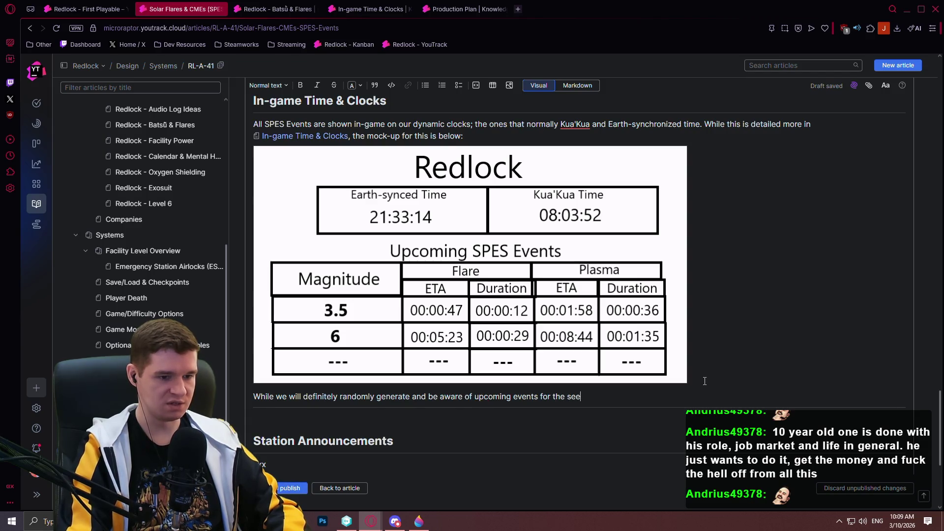
{"action": "type", "text": "d, it's "}
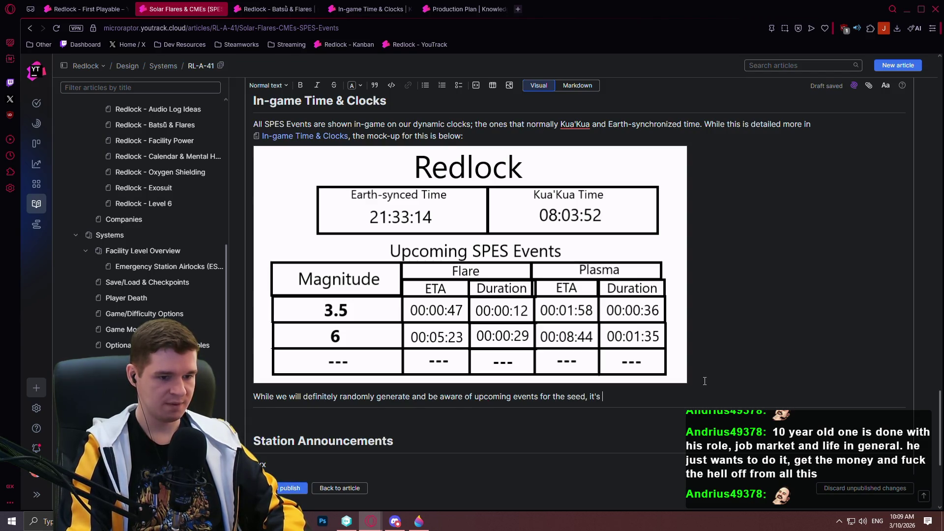
{"action": "type", "text": "important for imm"}
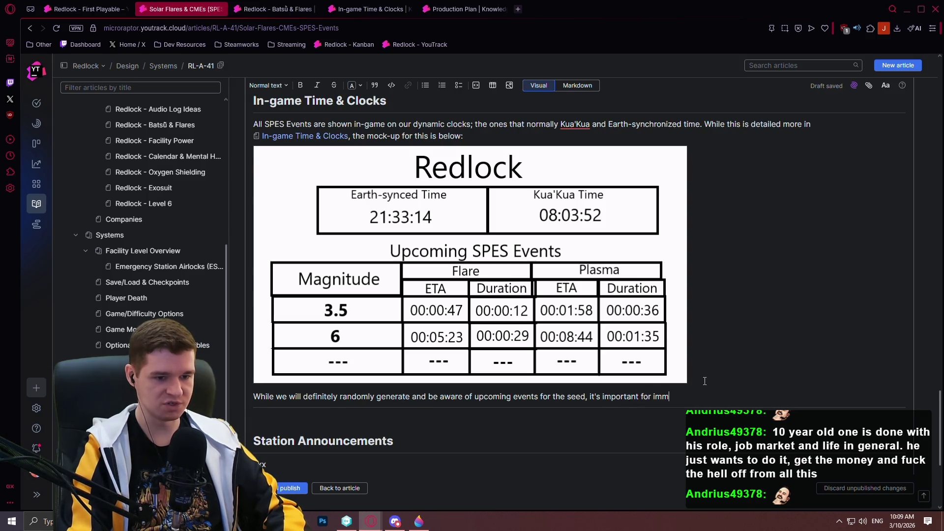
{"action": "type", "text": "ersionspurp"}
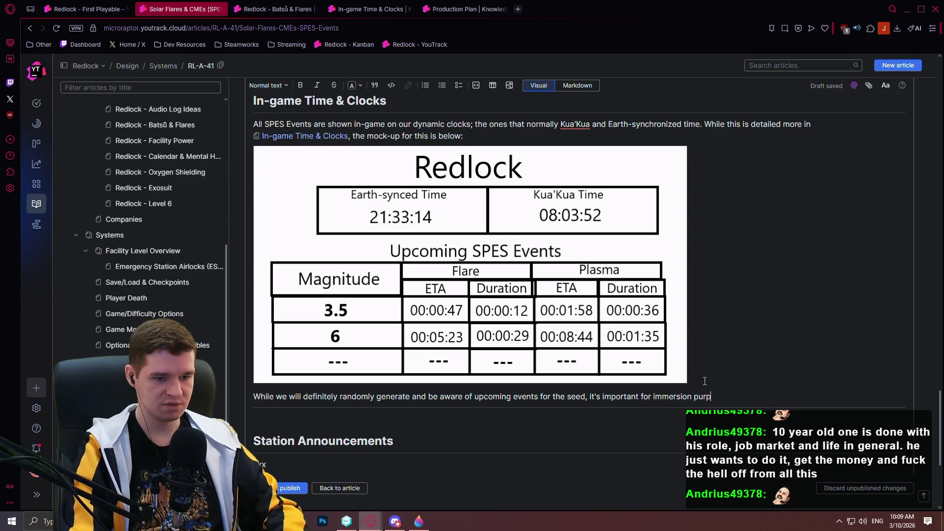
{"action": "type", "text": "oses that we don't"}
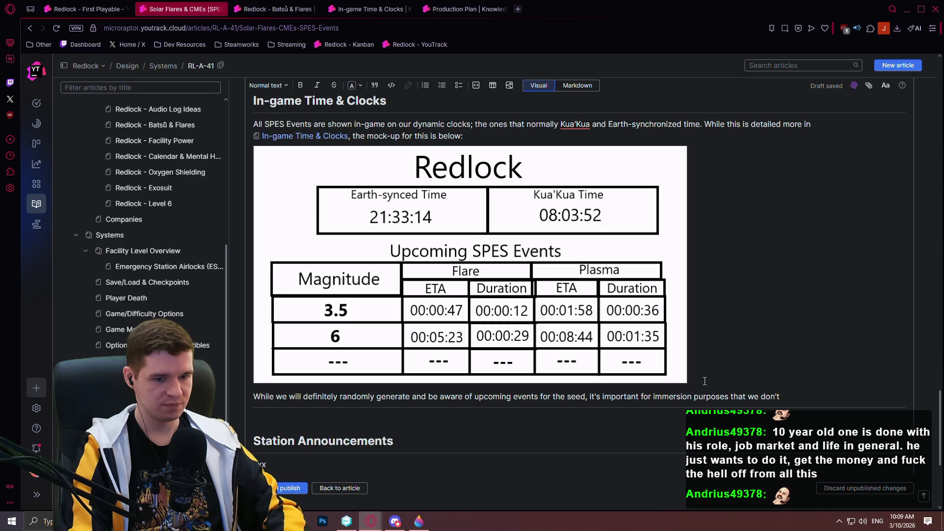
{"action": "type", "text": " display events "}
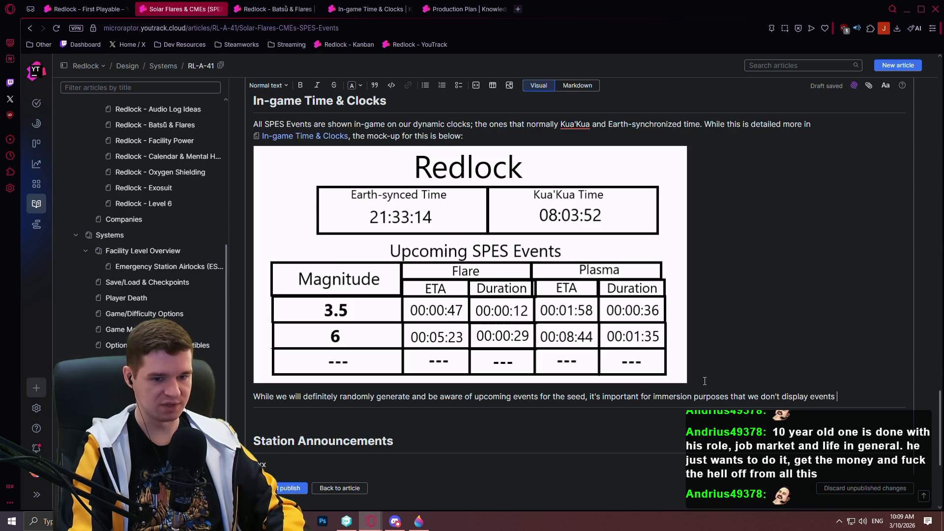
{"action": "type", "text": "/flares that"}
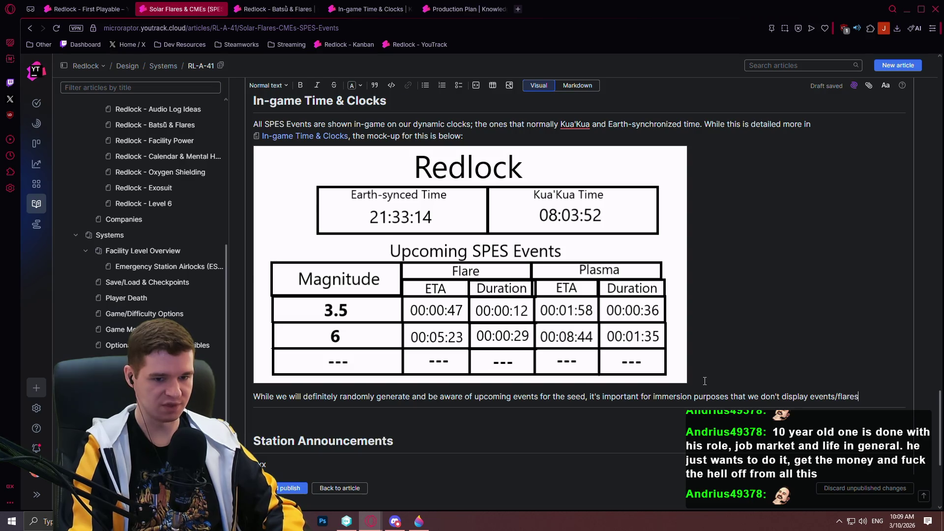
Step: Add that the board shows only SPES Events announced via Station Announcements, correcting 'occurred'
{"action": "key", "text": "BackSpace"}
{"action": "key", "text": "BackSpace"}
{"action": "type", "text": "haven't"}
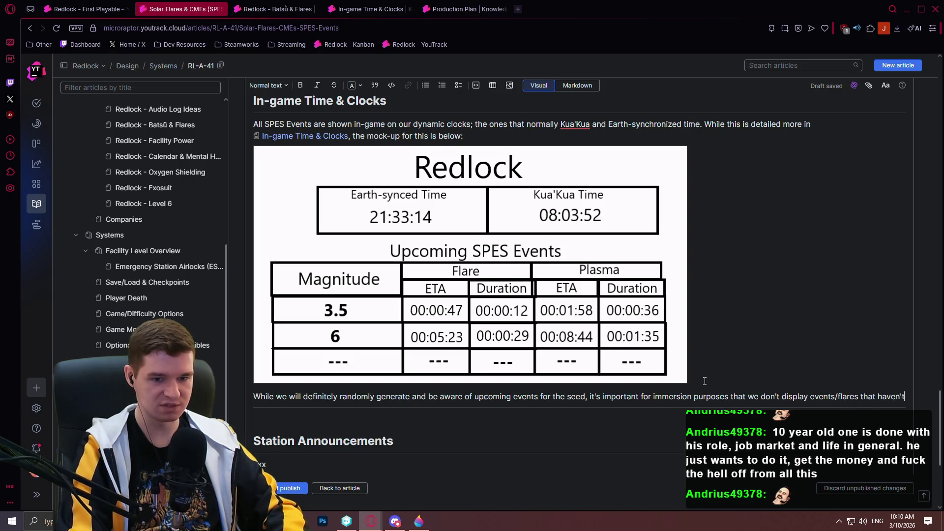
{"action": "type", "text": " even occure"}
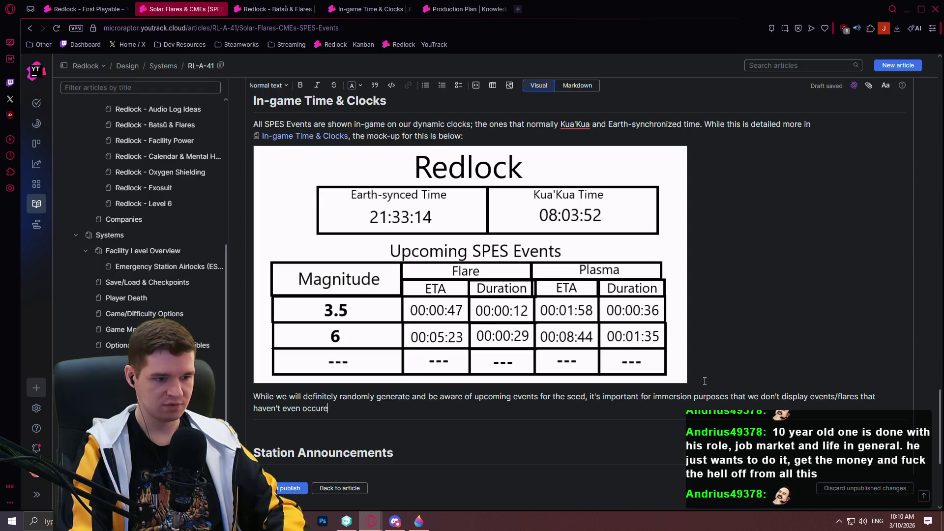
{"action": "type", "text": "d yet, even if we "}
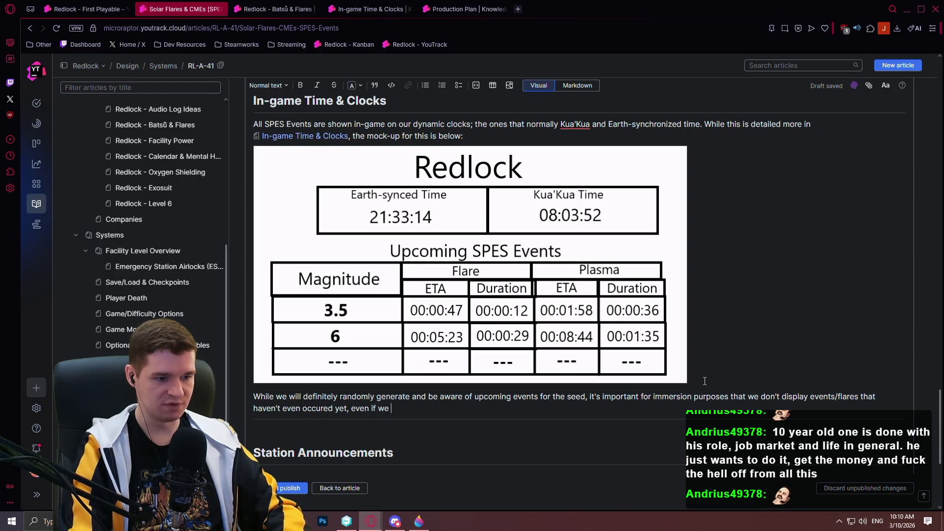
{"action": "type", "text": "know that they are coming"}
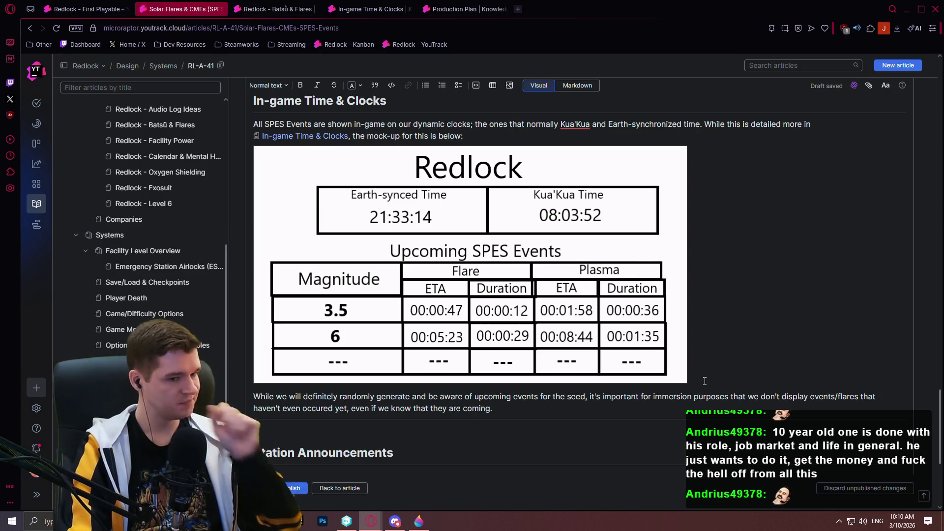
{"action": "type", "text": ". The above board sh"}
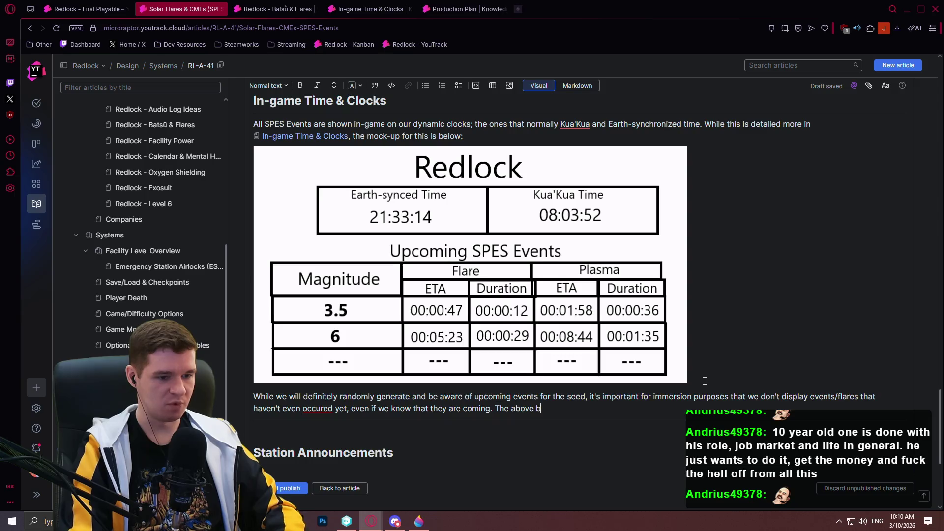
{"action": "type", "text": "ows on"}
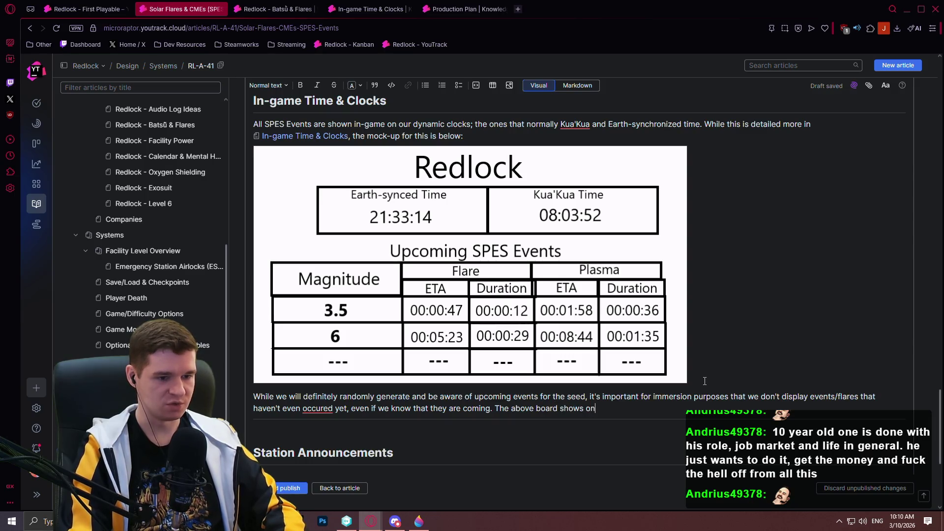
{"action": "type", "text": "ly SPE"}
{"action": "type", "text": "ES "}
{"action": "type", "text": "ents that are"}
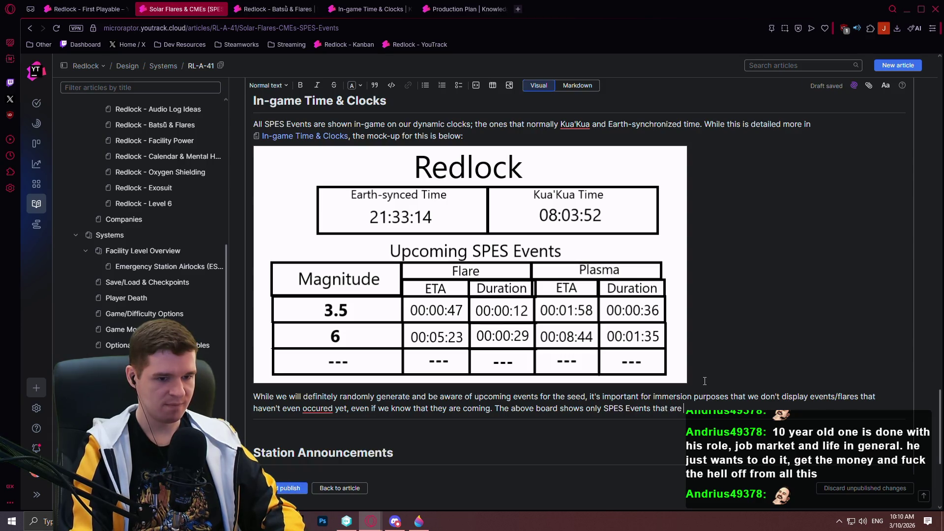
{"action": "type", "text": "have been c"}
{"action": "type", "text": "mally announced"}
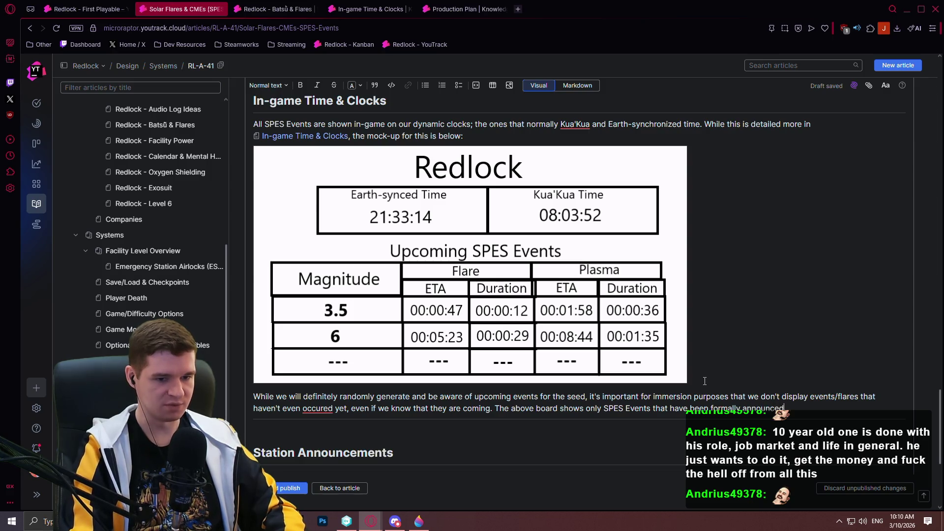
{"action": "type", "text": " to the player via"}
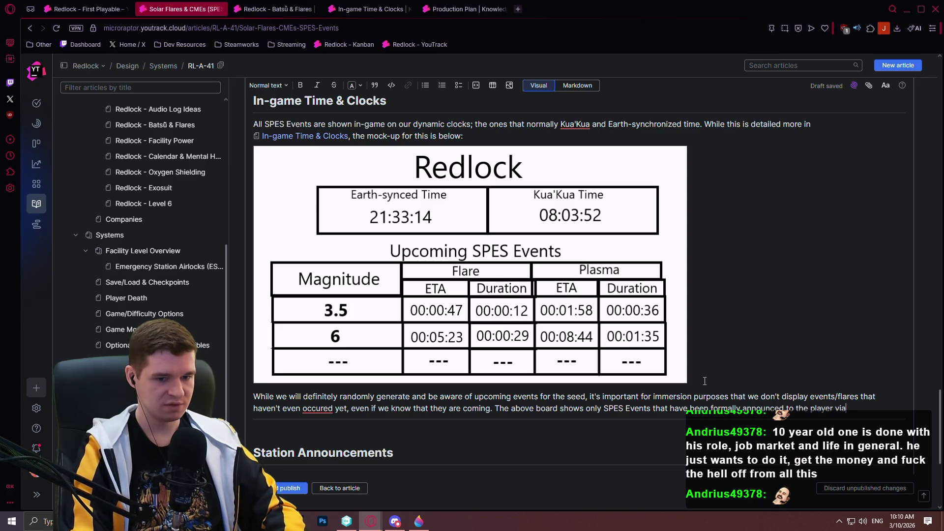
{"action": "type", "text": " the Station "}
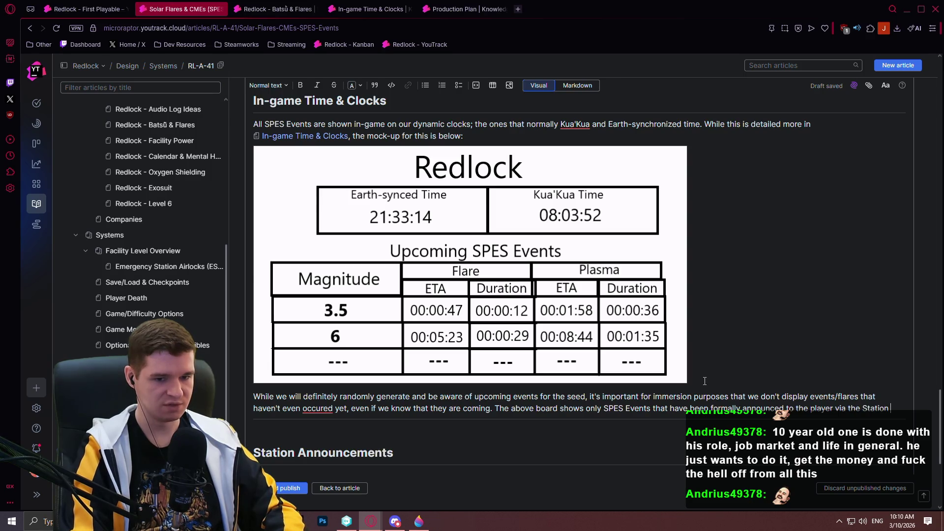
{"action": "type", "text": "Announcements "}
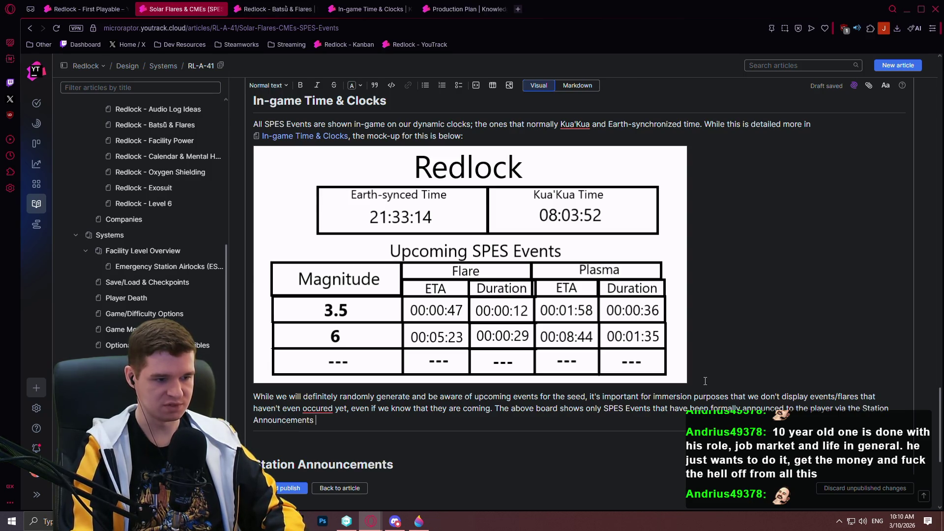
{"action": "type", "text": "system."}
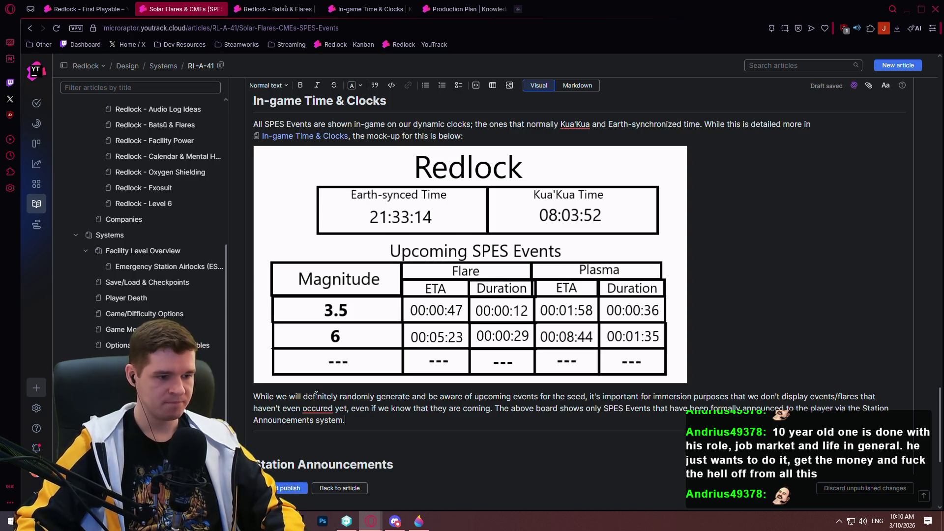
{"action": "left_click", "coordinate": [321, 413]}
{"action": "left_click", "coordinate": [327, 424]}
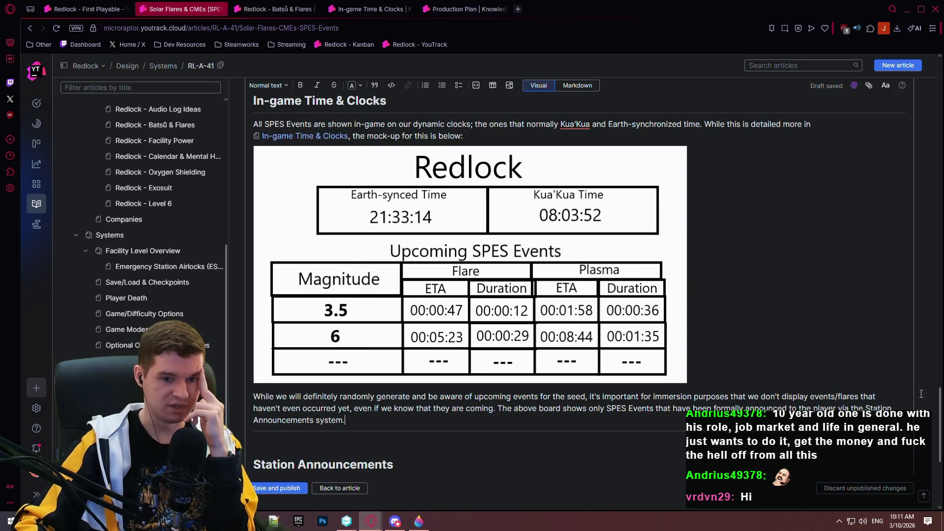
Step: Scroll back up and place the cursor in the Triggering Mechanism paragraph
{"action": "mouse_move", "coordinate": [939, 403]}
{"action": "left_mouse_down"}
{"action": "mouse_move", "coordinate": [925, 186]}
{"action": "mouse_move", "coordinate": [911, 421]}
{"action": "left_mouse_up"}
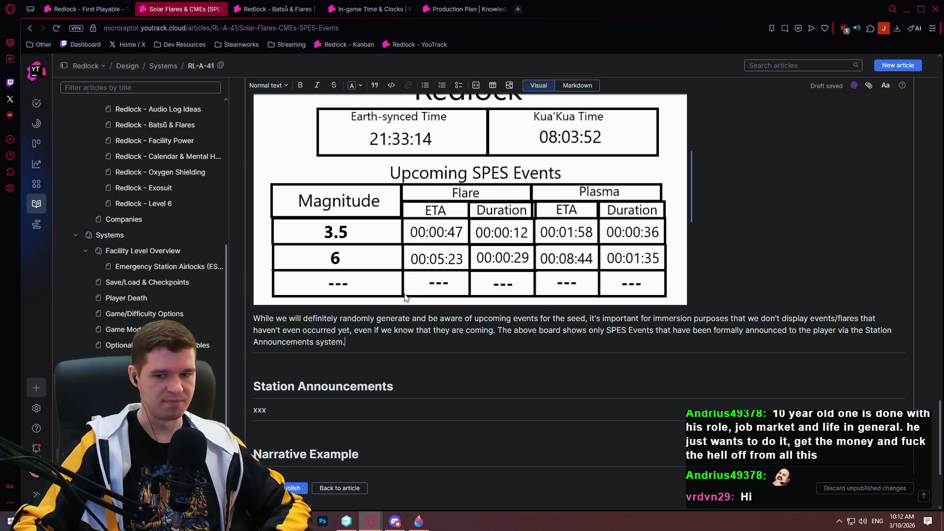
{"action": "left_click", "coordinate": [805, 330]}
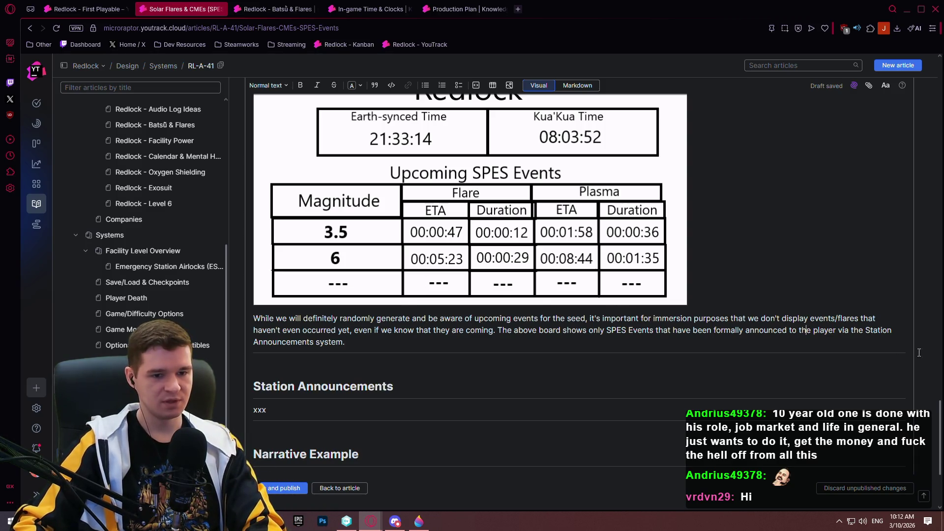
{"action": "scroll", "coordinate": [937, 314], "scroll_direction": "up", "scroll_amount": 10}
{"action": "left_click_drag", "start_coordinate": [937, 314], "coordinate": [920, 185]}
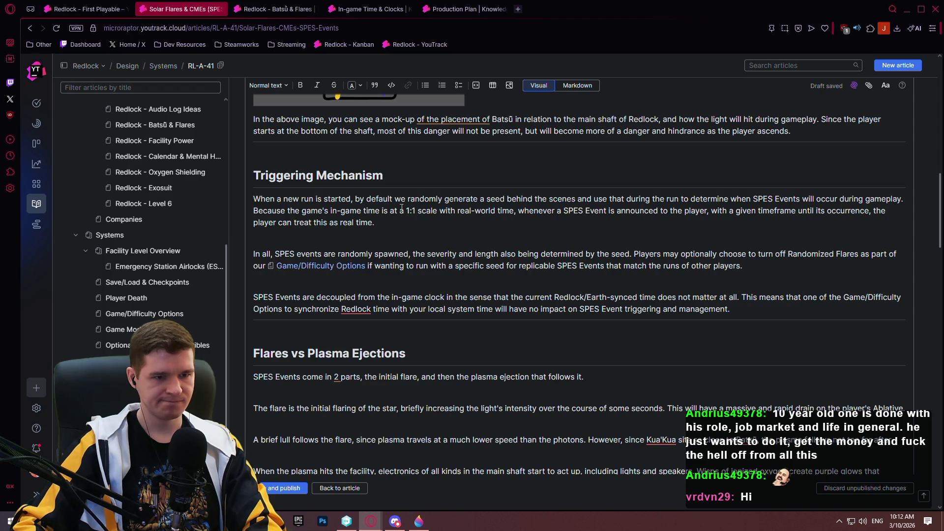
{"action": "left_click", "coordinate": [802, 199]}
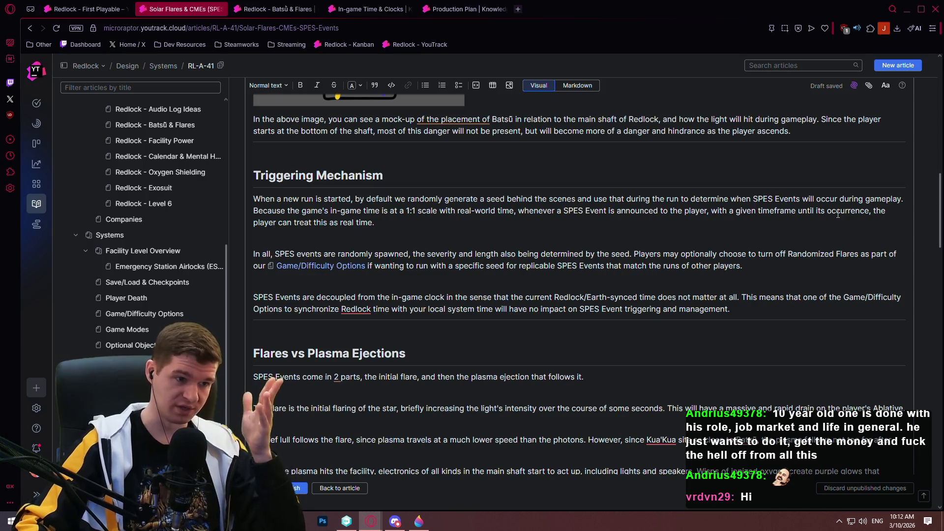
Step: After 'real time.', add a paragraph on Station Announcements formally announcing the flare at offset timeframes
{"action": "left_click", "coordinate": [463, 226]}
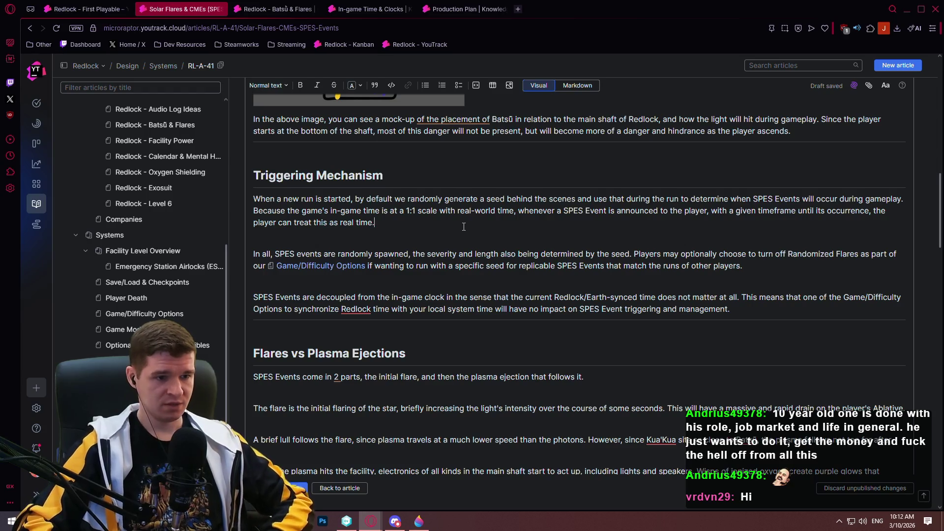
{"action": "key", "text": "Return"}
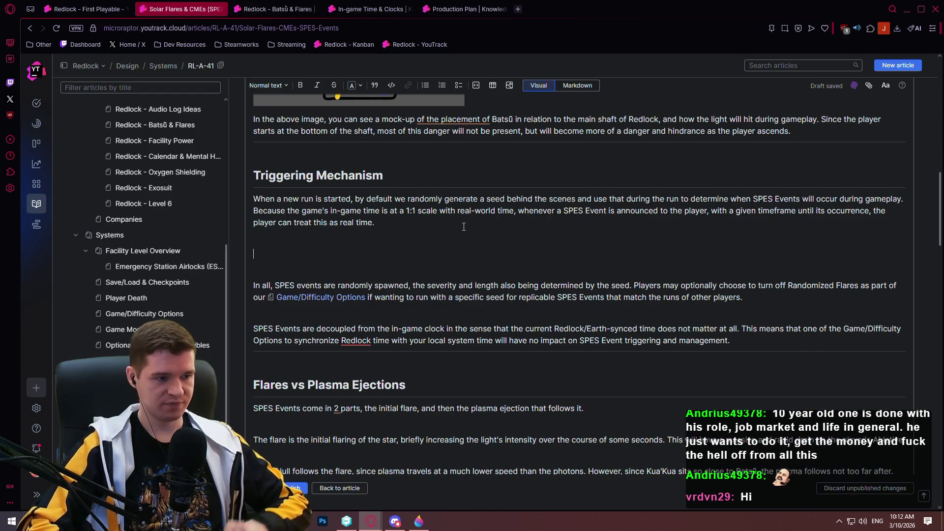
{"action": "type", "text": "This"}
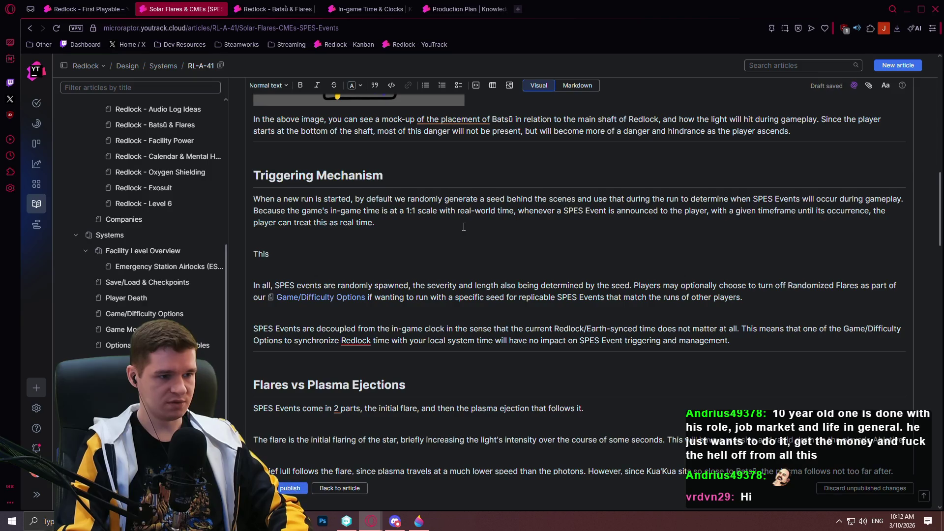
{"action": "type", "text": "termined time to spawn"}
{"action": "type", "text": " the"}
{"action": "type", "text": " time at whi"}
{"action": "type", "text": "ch the Station Annou"}
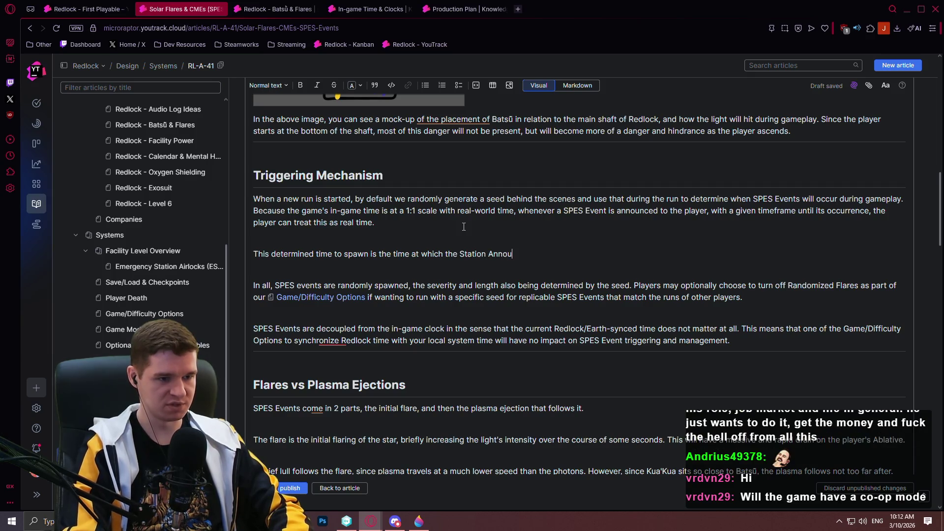
{"action": "type", "text": "ment"}
{"action": "type", "text": "s system"}
{"action": "type", "text": "ll "}
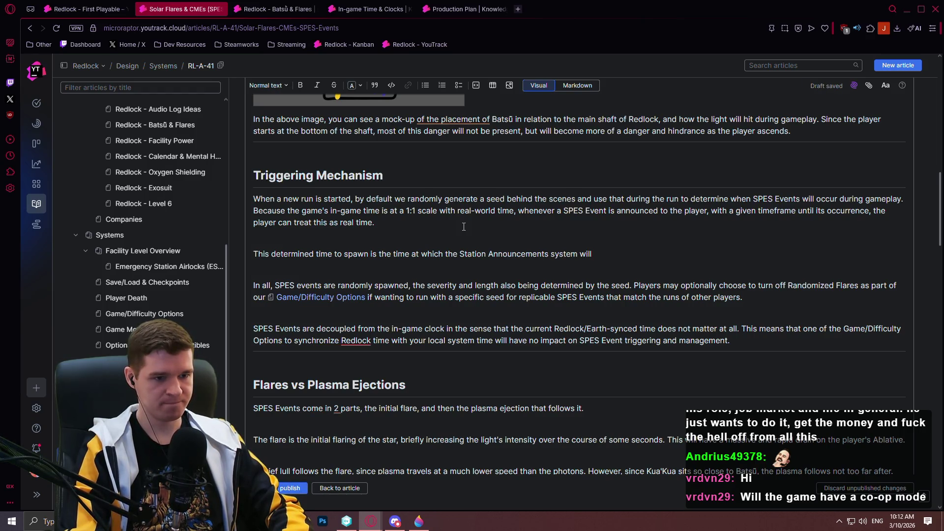
{"action": "type", "text": "forma"}
{"action": "type", "text": "announce"}
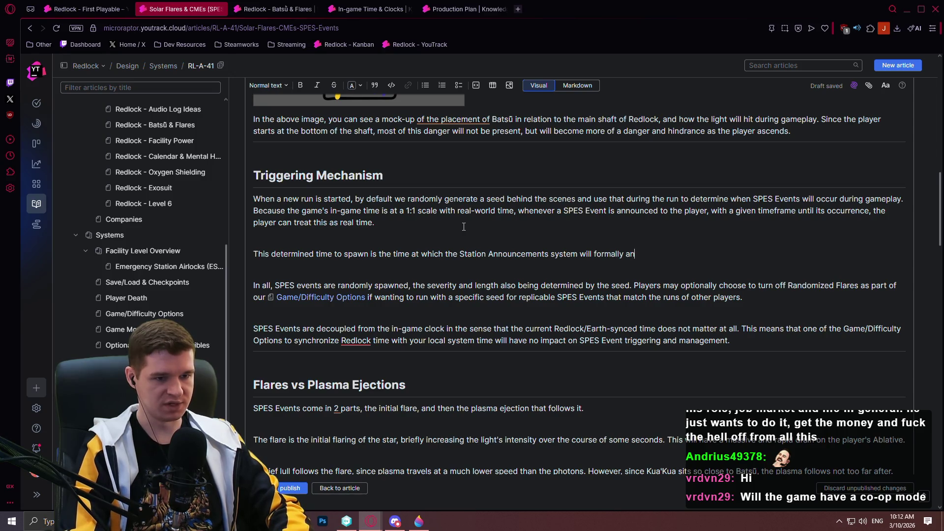
{"action": "type", "text": "arr"}
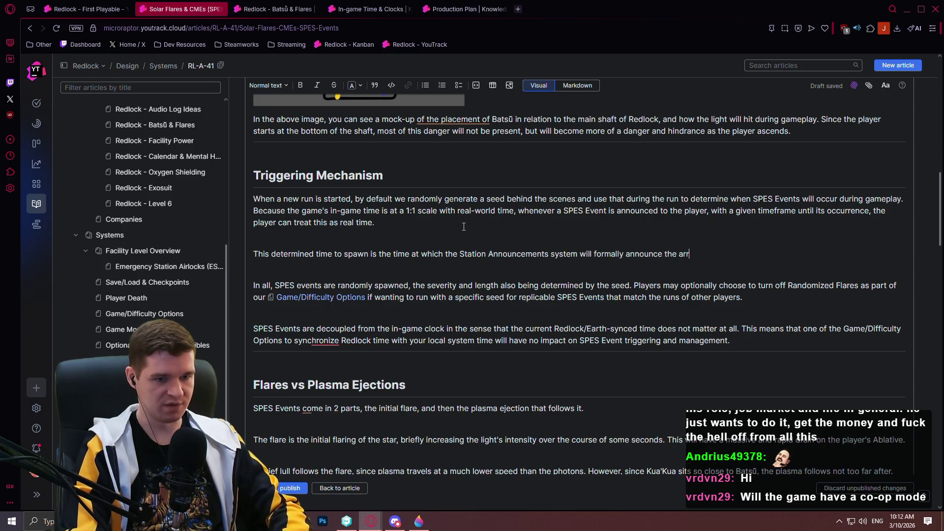
{"action": "type", "text": "ival of the p"}
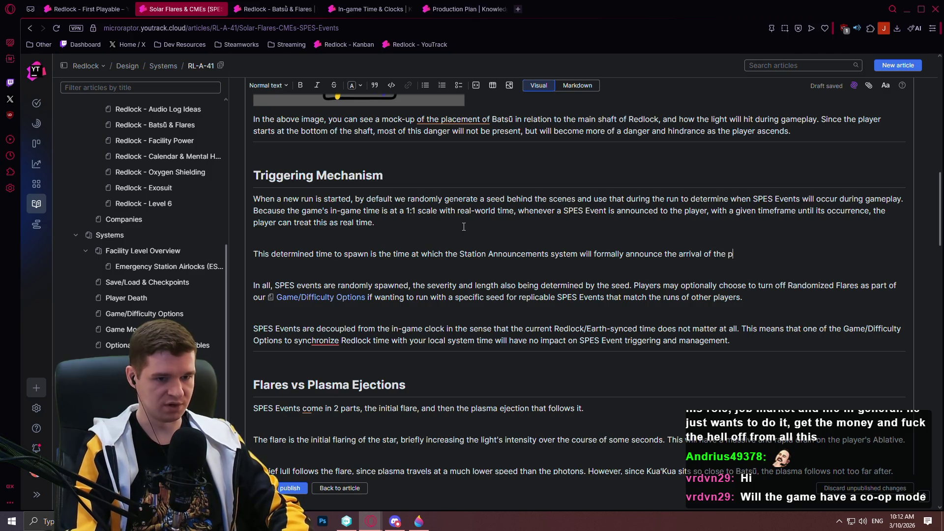
{"action": "key", "text": "BackSpace"}
{"action": "type", "text": "flare to th epl"}
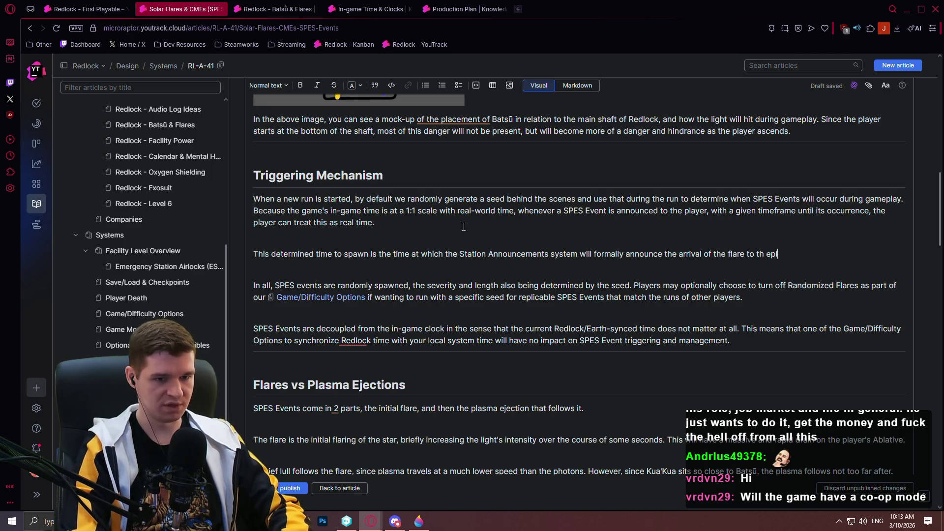
{"action": "type", "text": "ayer, with"}
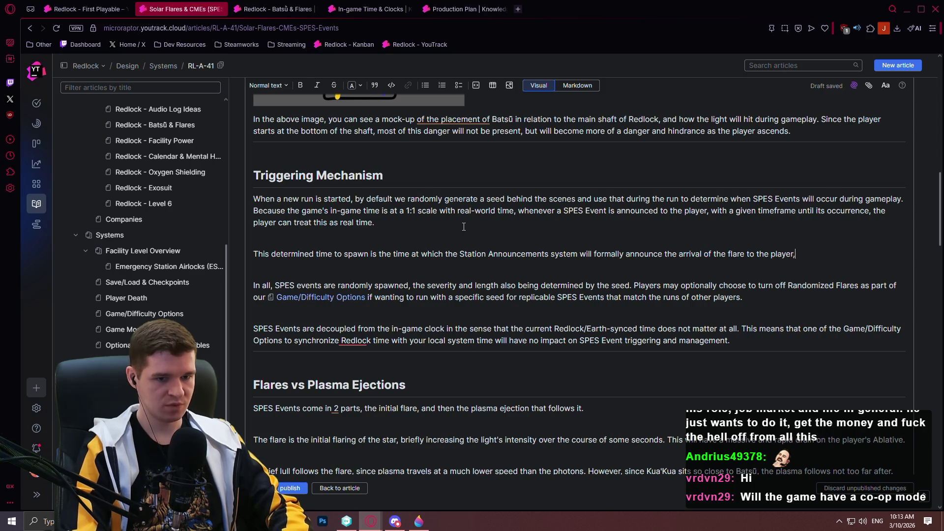
{"action": "type", "text": " the annou"}
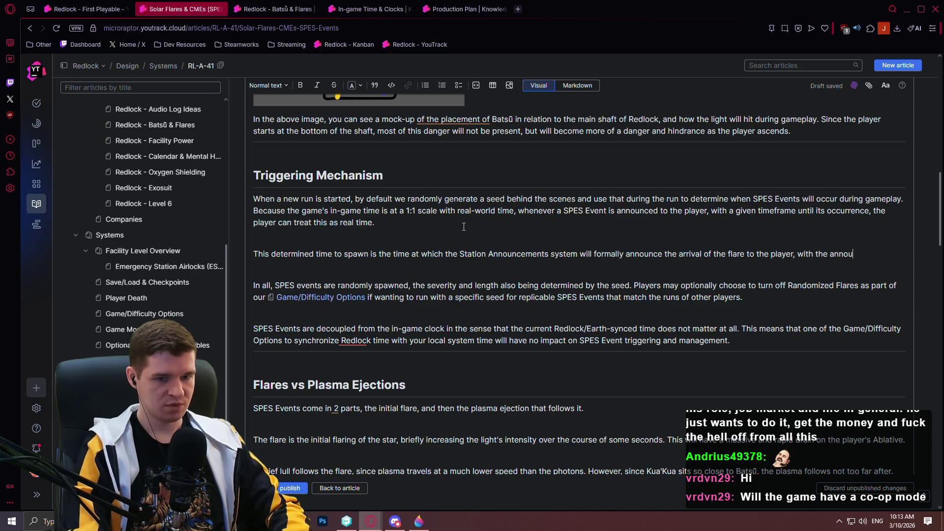
{"action": "type", "text": "nced timefram"}
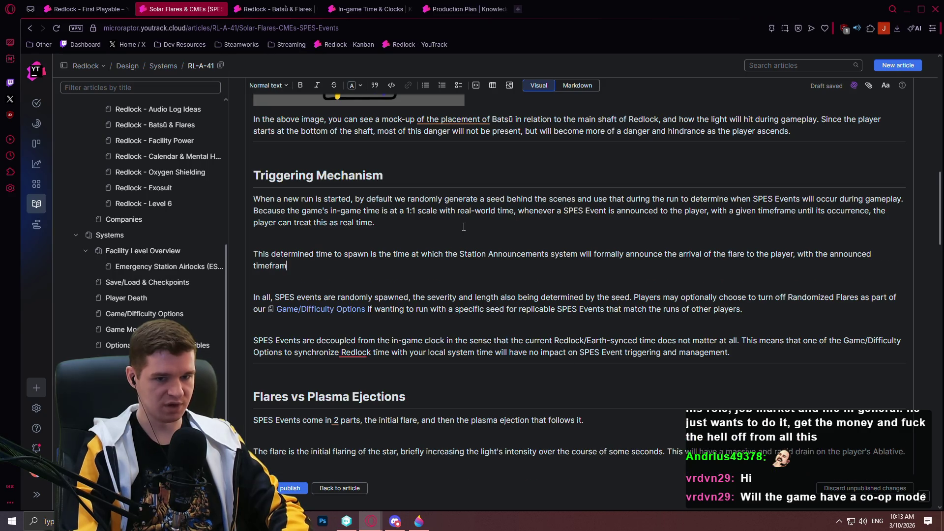
{"action": "type", "text": "es dict"}
{"action": "key", "text": "BackSpace"}
{"action": "key", "text": "BackSpace"}
{"action": "type", "text": "being an offset from that time"}
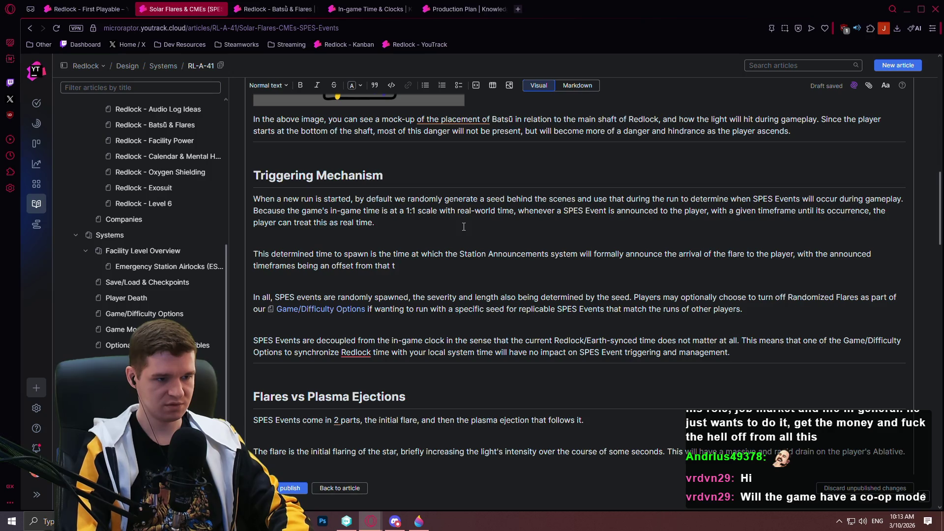
{"action": "type", "text": "ally chosen time."}
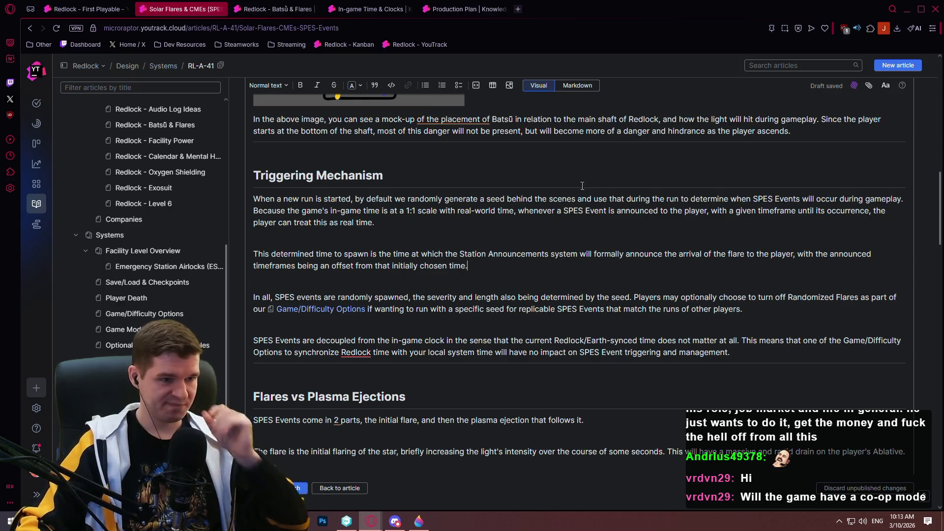
{"action": "scroll", "coordinate": [495, 255], "scroll_direction": "down", "scroll_amount": 6}
Step: Scroll to the Station Announcements heading and delete its 'xxx' placeholder
{"action": "scroll", "coordinate": [495, 254], "scroll_direction": "down", "scroll_amount": 19}
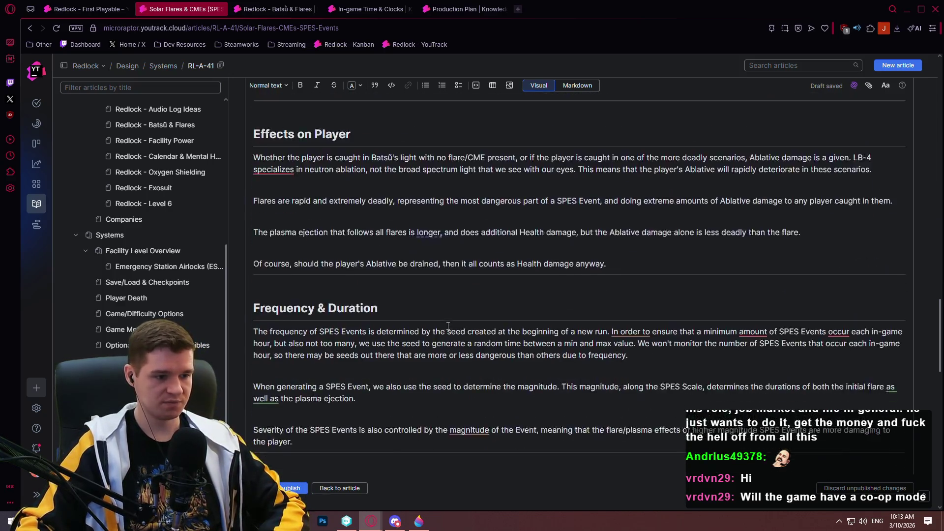
{"action": "scroll", "coordinate": [453, 248], "scroll_direction": "down", "scroll_amount": 8}
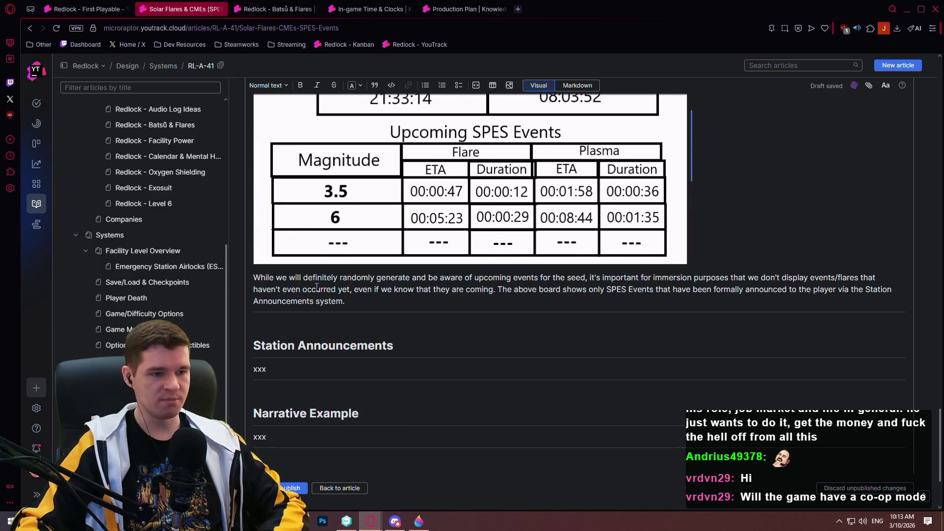
{"action": "scroll", "coordinate": [337, 278], "scroll_direction": "up", "scroll_amount": 6}
{"action": "scroll", "coordinate": [489, 334], "scroll_direction": "down", "scroll_amount": 4}
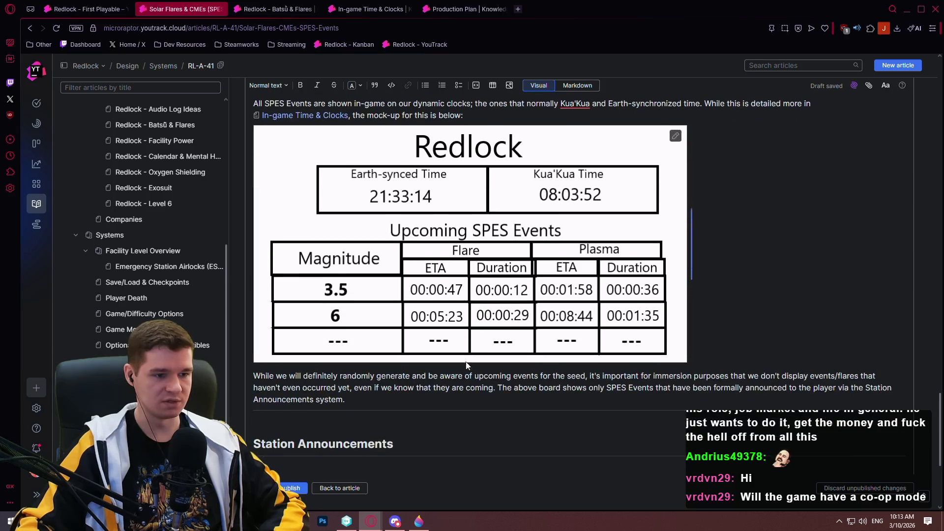
{"action": "scroll", "coordinate": [489, 333], "scroll_direction": "down", "scroll_amount": 5}
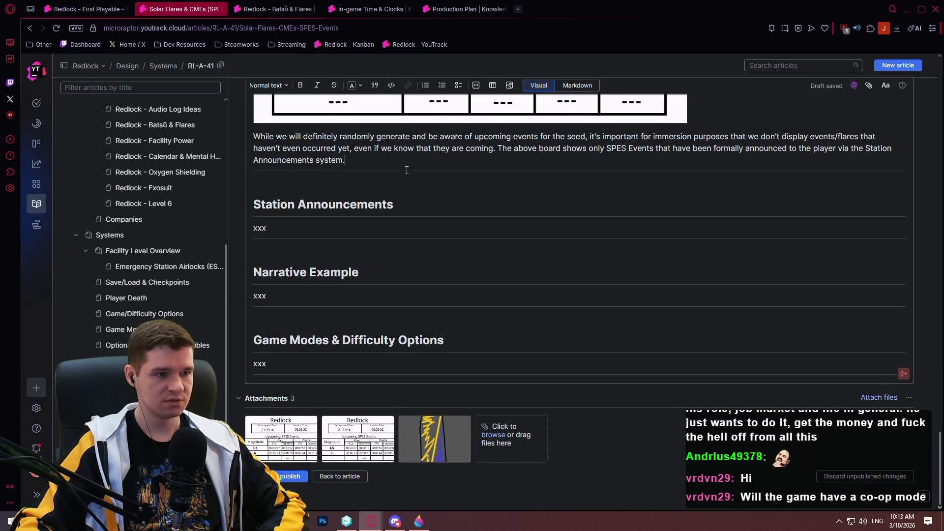
{"action": "scroll", "coordinate": [411, 168], "scroll_direction": "up", "scroll_amount": 2}
{"action": "scroll", "coordinate": [468, 189], "scroll_direction": "down", "scroll_amount": 2}
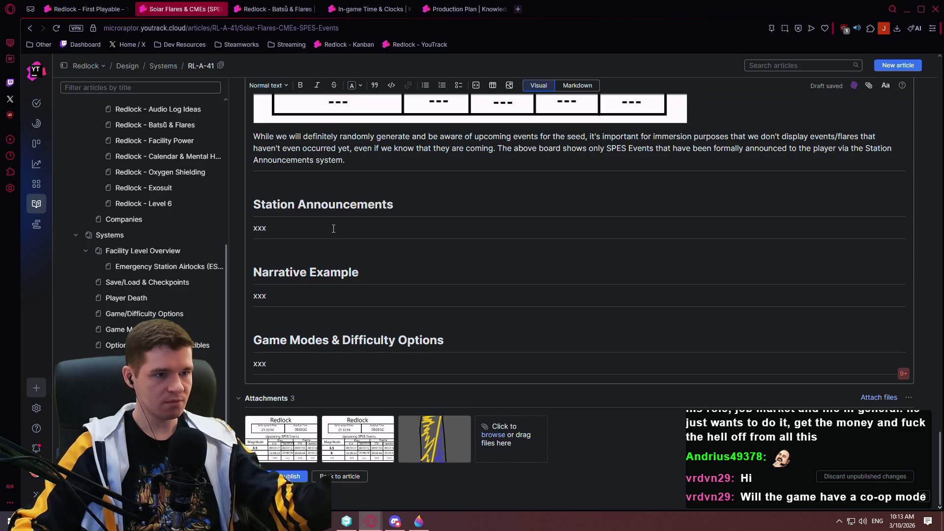
{"action": "scroll", "coordinate": [346, 227], "scroll_direction": "up", "scroll_amount": 1}
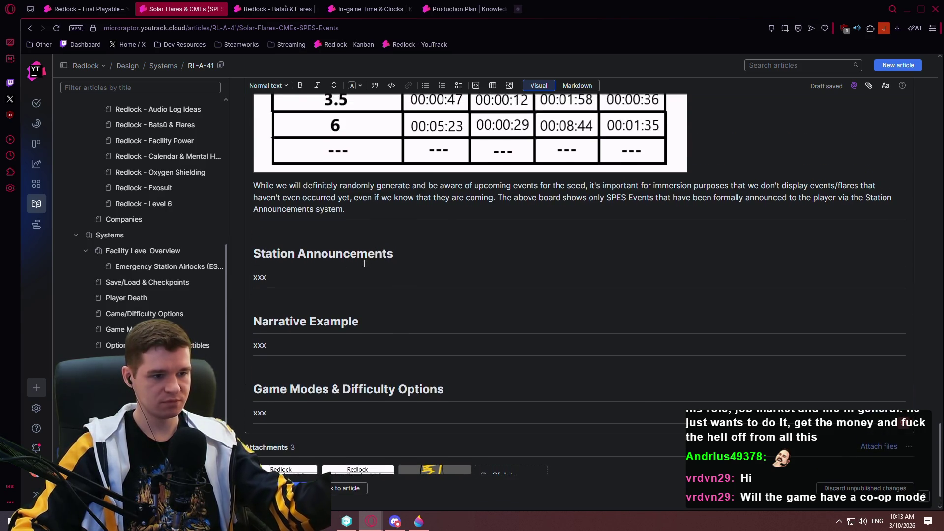
{"action": "key", "text": "BackSpace"}
{"action": "key", "text": "BackSpace"}
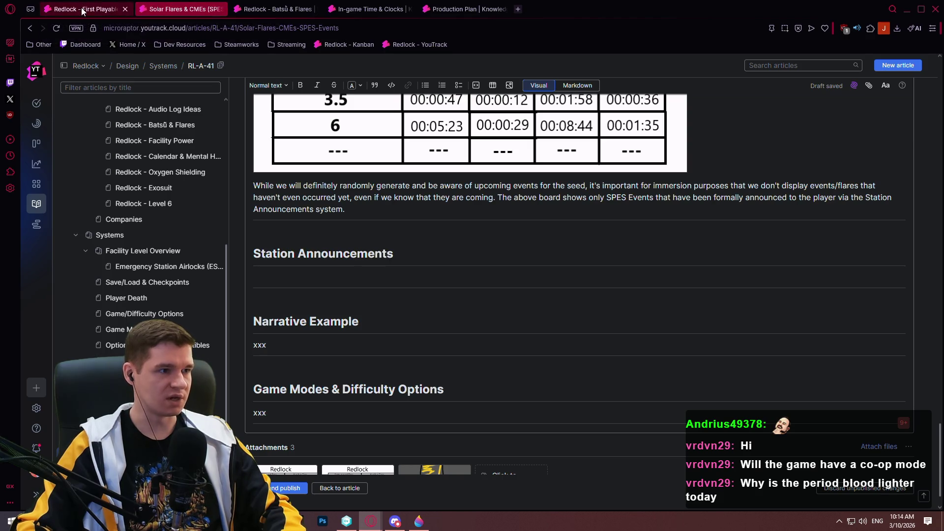
{"action": "left_click", "coordinate": [450, 10]}
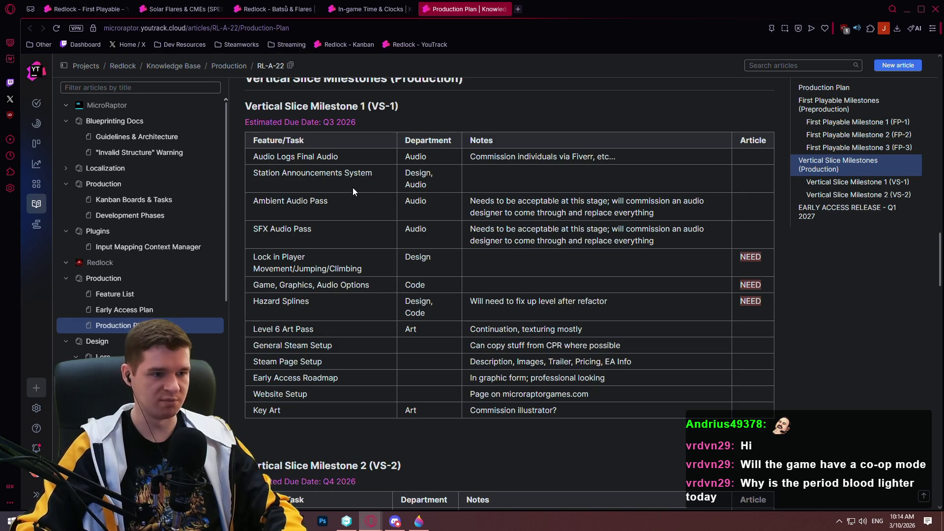
{"action": "scroll", "coordinate": [347, 192], "scroll_direction": "up", "scroll_amount": 2}
{"action": "scroll", "coordinate": [339, 196], "scroll_direction": "up", "scroll_amount": 7}
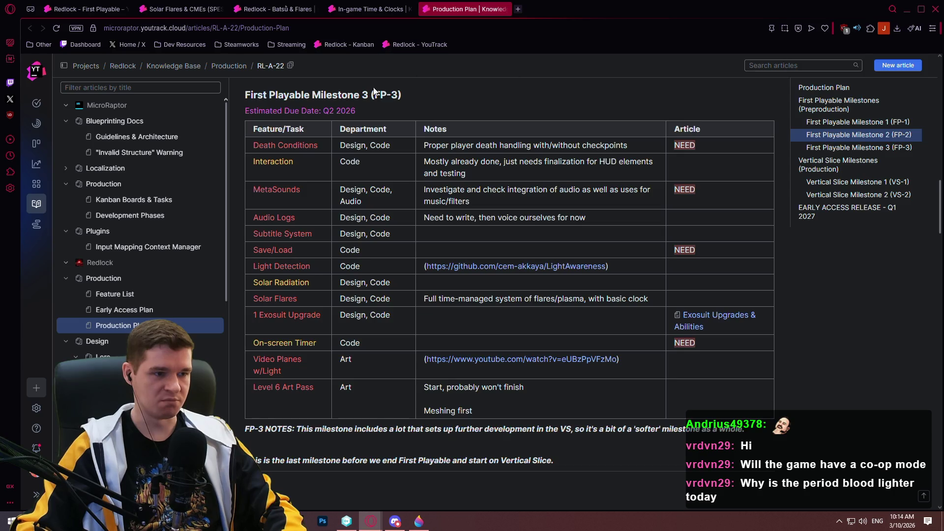
{"action": "left_click", "coordinate": [176, 8]}
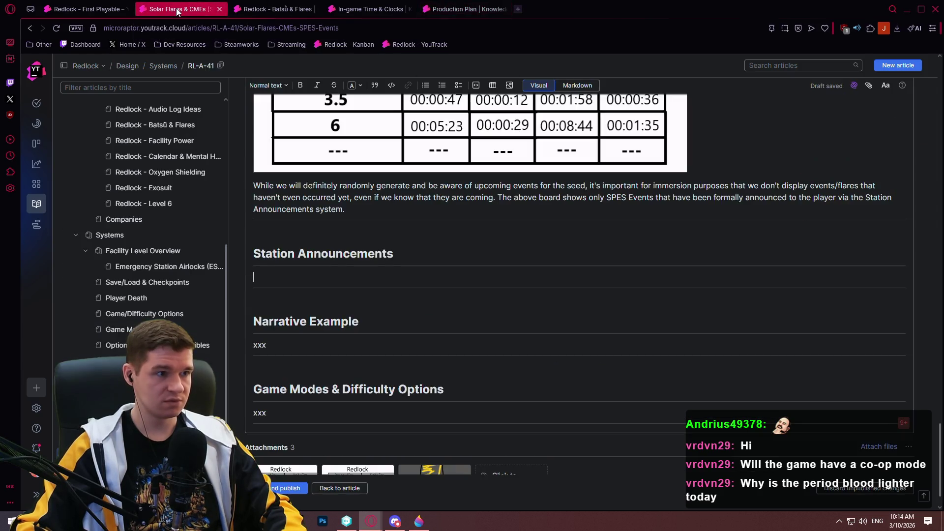
Step: Close the editor to view the Solar Flares & CMEs article, then start a new draft under Systems
{"action": "scroll", "coordinate": [167, 246], "scroll_direction": "down", "scroll_amount": 2}
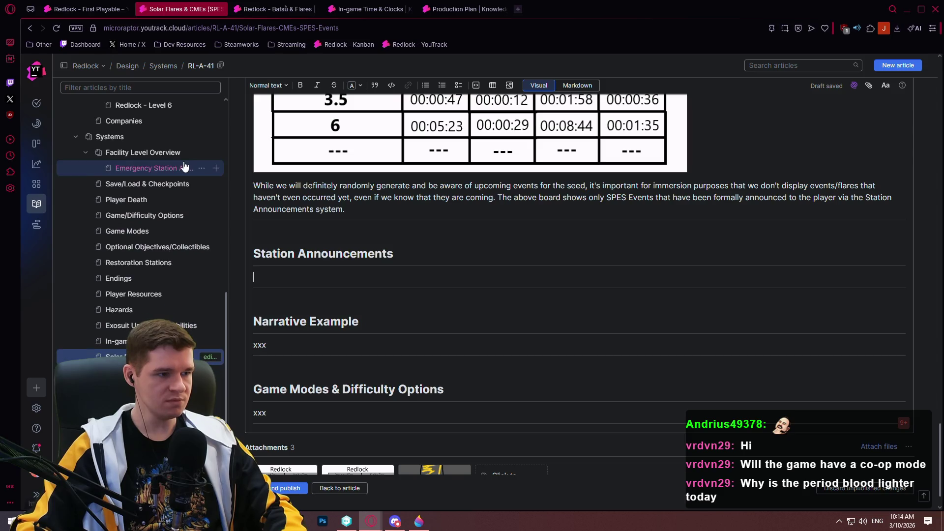
{"action": "left_click", "coordinate": [339, 488]}
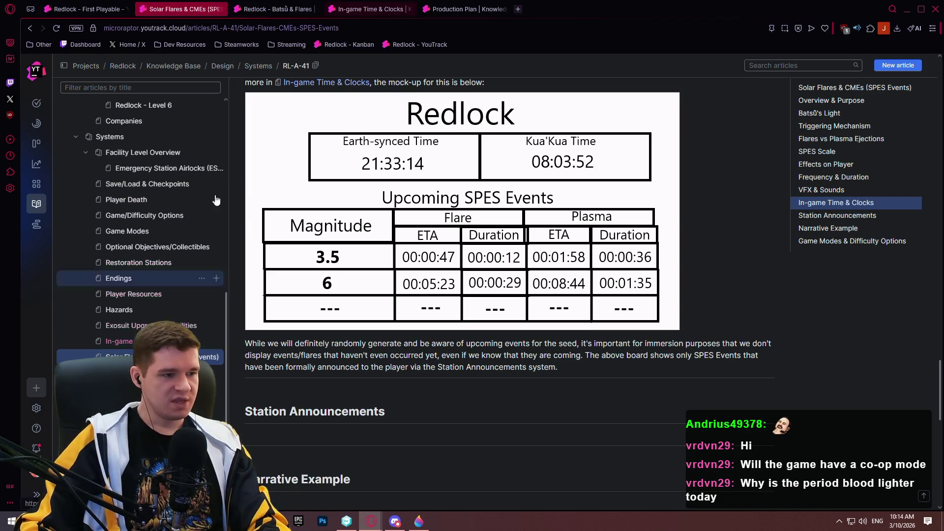
{"action": "scroll", "coordinate": [194, 186], "scroll_direction": "up", "scroll_amount": 2}
{"action": "scroll", "coordinate": [172, 147], "scroll_direction": "down", "scroll_amount": 1}
{"action": "scroll", "coordinate": [313, 220], "scroll_direction": "down", "scroll_amount": 4}
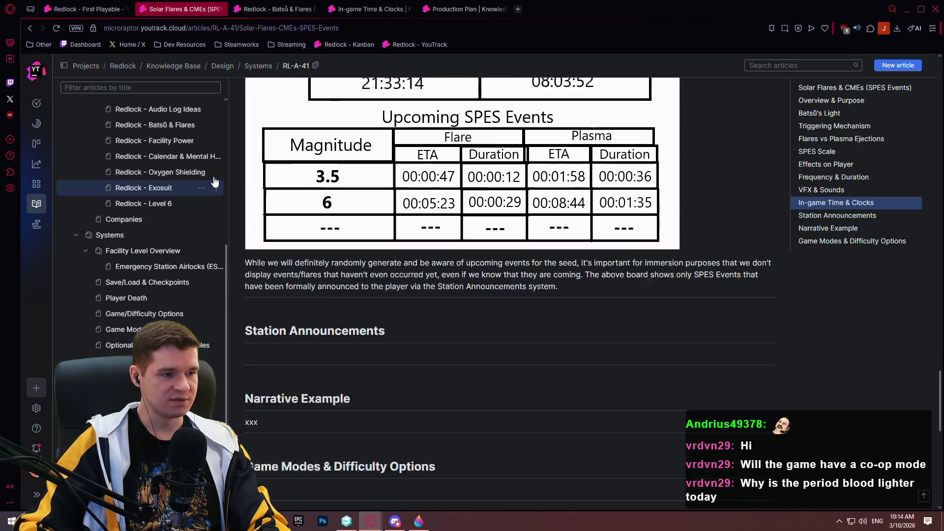
{"action": "scroll", "coordinate": [313, 220], "scroll_direction": "up", "scroll_amount": 3}
{"action": "scroll", "coordinate": [197, 226], "scroll_direction": "up", "scroll_amount": 1}
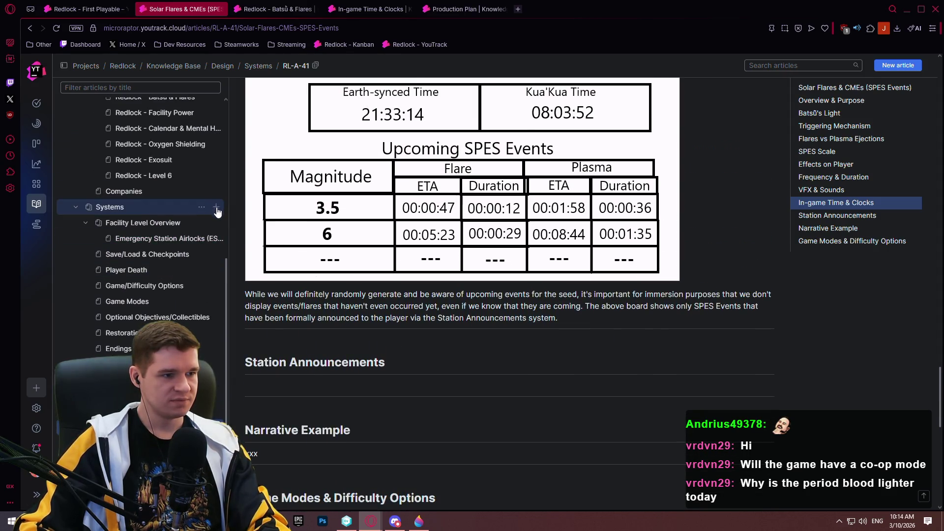
{"action": "left_click", "coordinate": [216, 207]}
Step: Publish the new article titled 'Station Announcements', then open the In-game Time & Clocks article
{"action": "scroll", "coordinate": [146, 202], "scroll_direction": "up", "scroll_amount": 2}
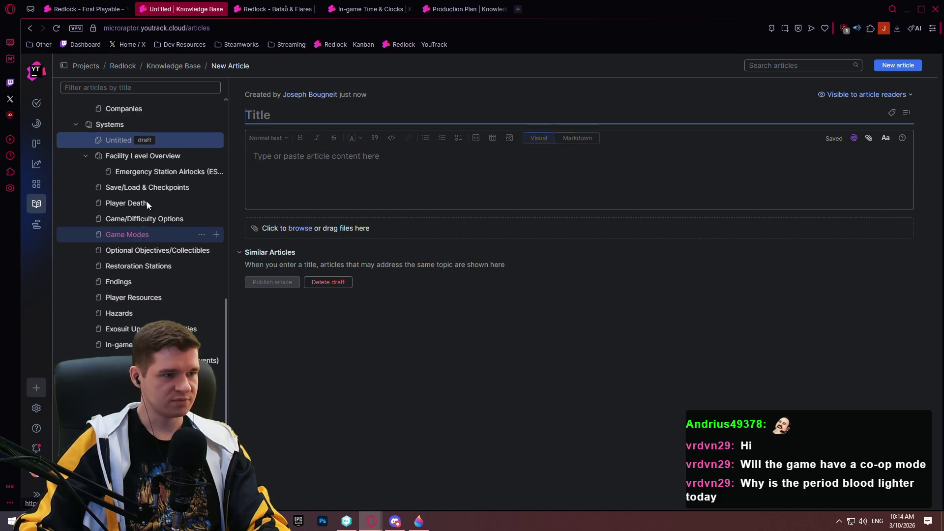
{"action": "left_click", "coordinate": [290, 114]}
{"action": "type", "text": "Statio"}
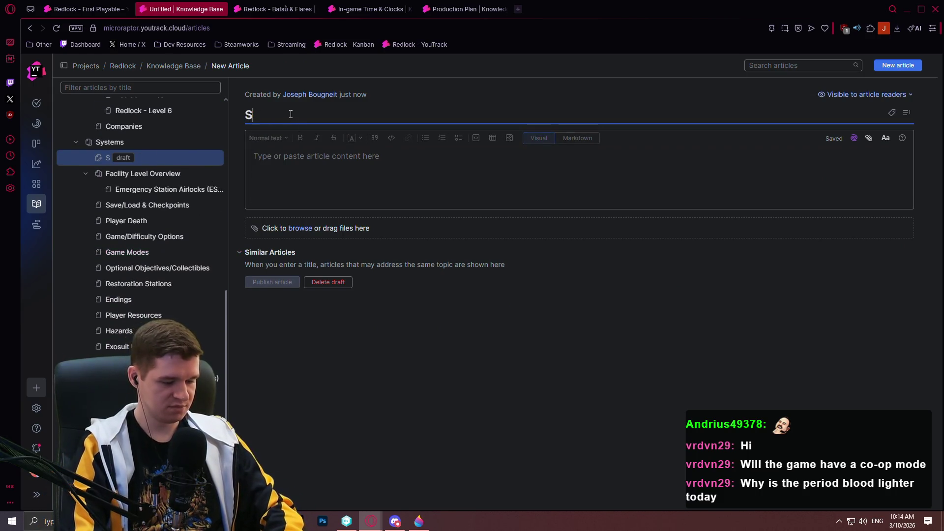
{"action": "type", "text": "n Annouh"}
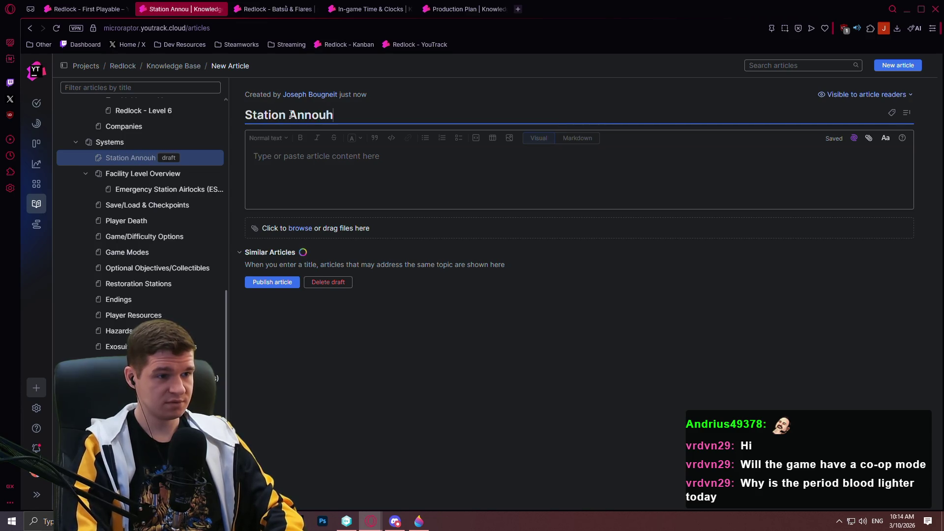
{"action": "key", "text": "BackSpace"}
{"action": "type", "text": "ncements System"}
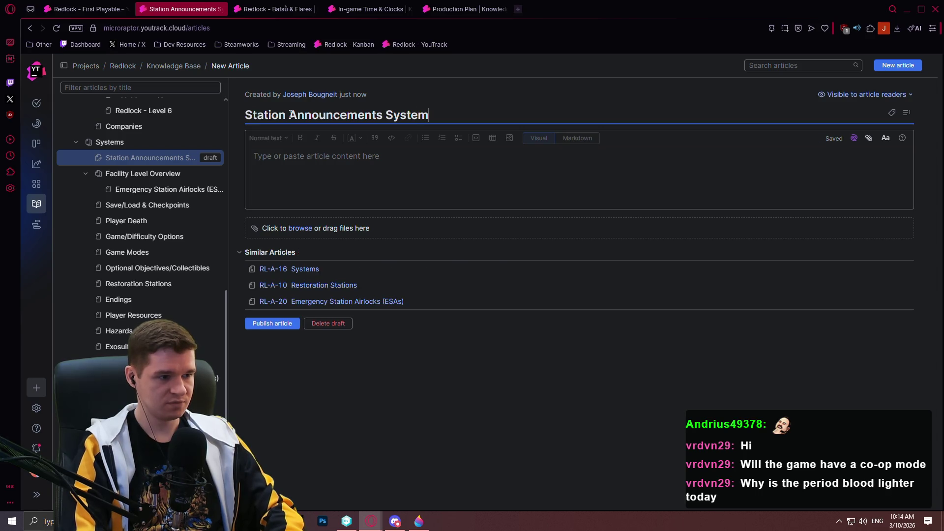
{"action": "key", "text": "BackSpace"}
{"action": "key", "text": "BackSpace"}
{"action": "key", "text": "BackSpace"}
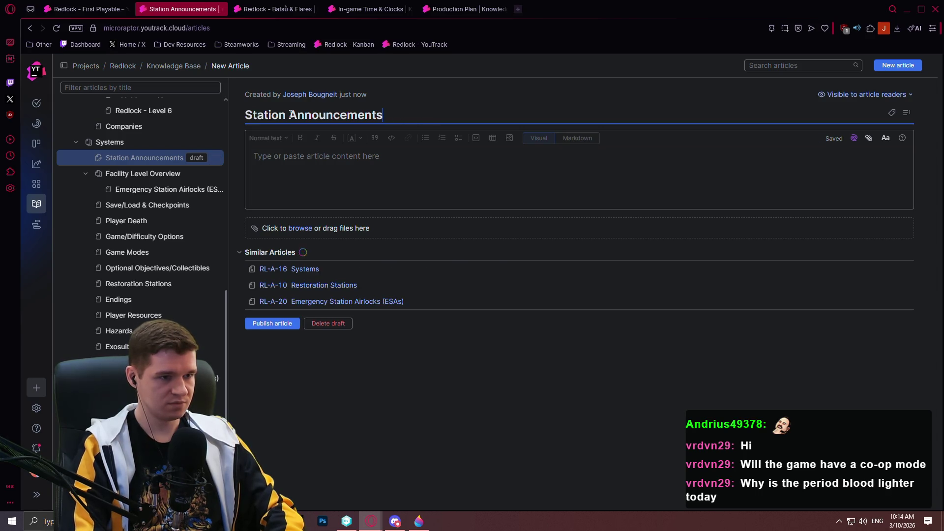
{"action": "left_click", "coordinate": [264, 307]}
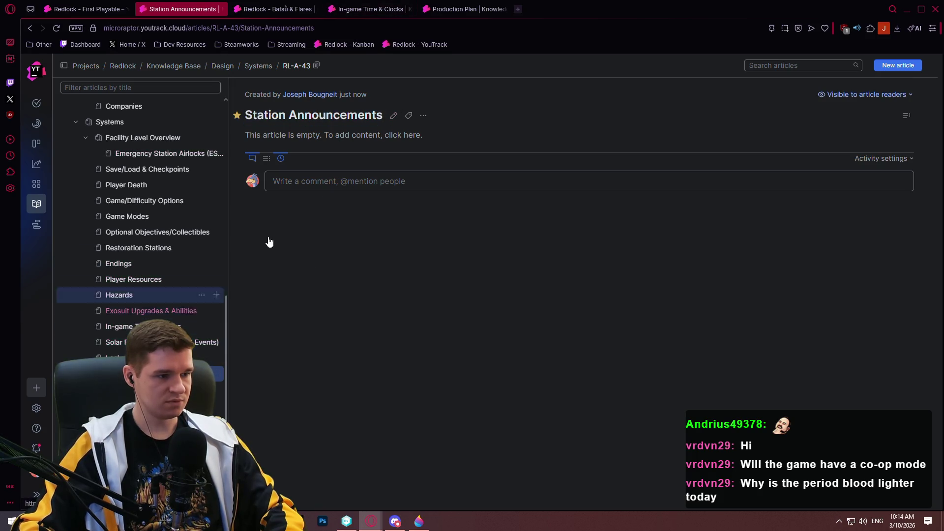
{"action": "left_click", "coordinate": [118, 327]}
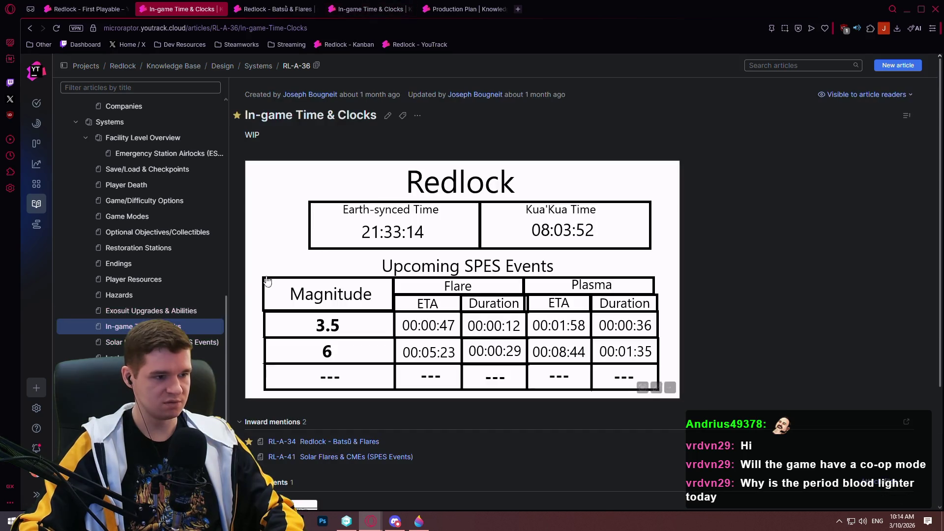
Step: Edit the Solar Flares & CMEs article and begin its Station Announcements section with 'Detailed further in'
{"action": "left_click", "coordinate": [114, 342]}
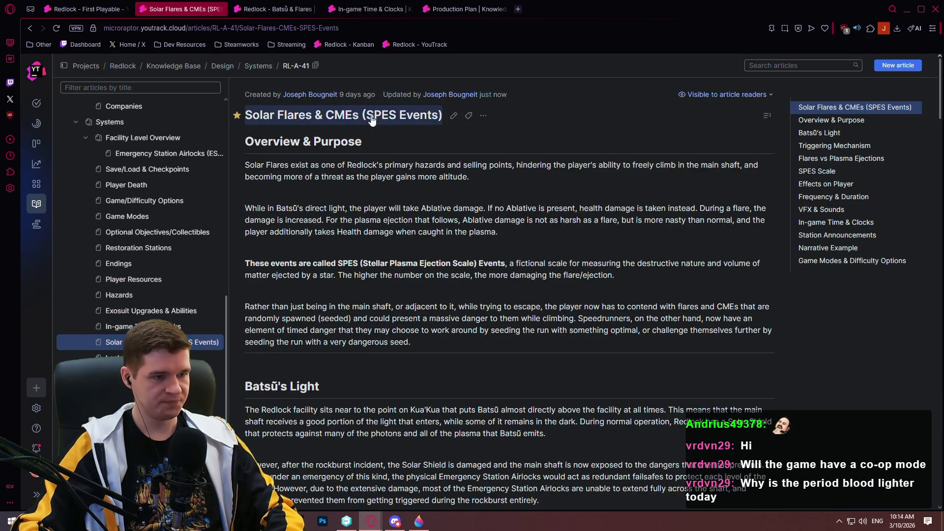
{"action": "left_click", "coordinate": [441, 119]}
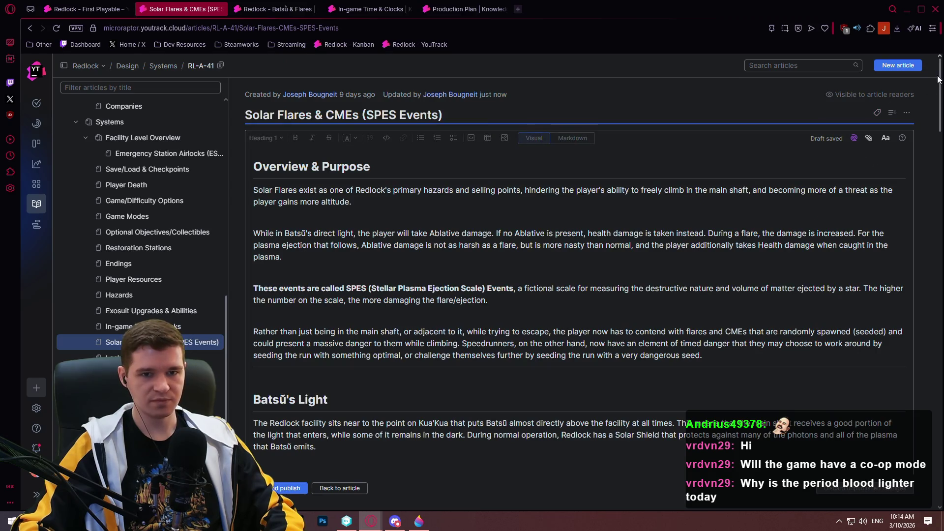
{"action": "scroll", "coordinate": [931, 166], "scroll_direction": "down", "scroll_amount": 5}
{"action": "scroll", "coordinate": [932, 165], "scroll_direction": "down", "scroll_amount": 15}
{"action": "left_click", "coordinate": [276, 225]}
{"action": "type", "text": "Deatu"}
{"action": "type", "text": "iled "}
{"action": "type", "text": "er in "}
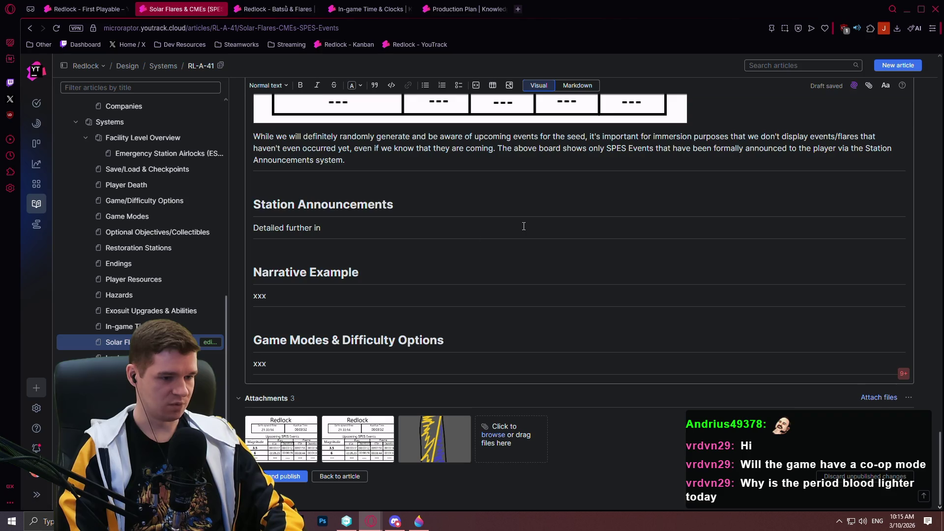
{"action": "type", "text": "RL-A-"}
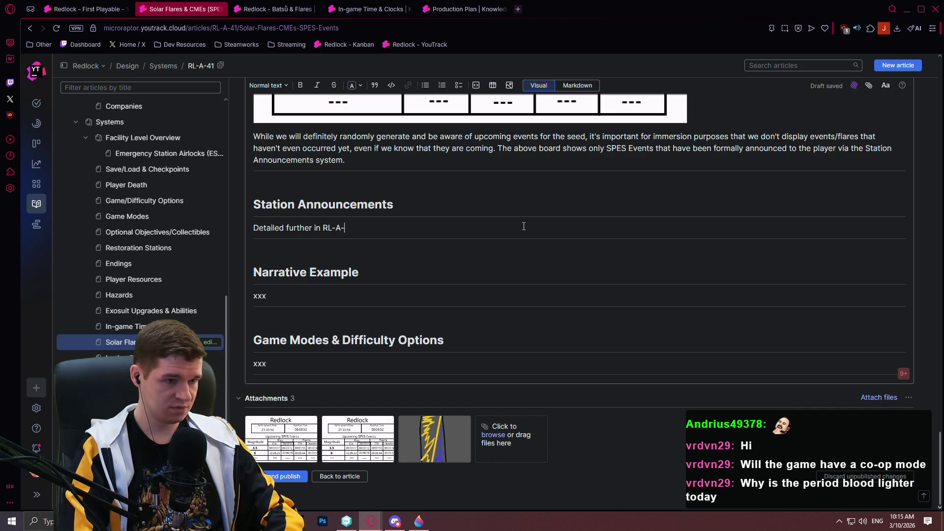
{"action": "type", "text": "42,"}
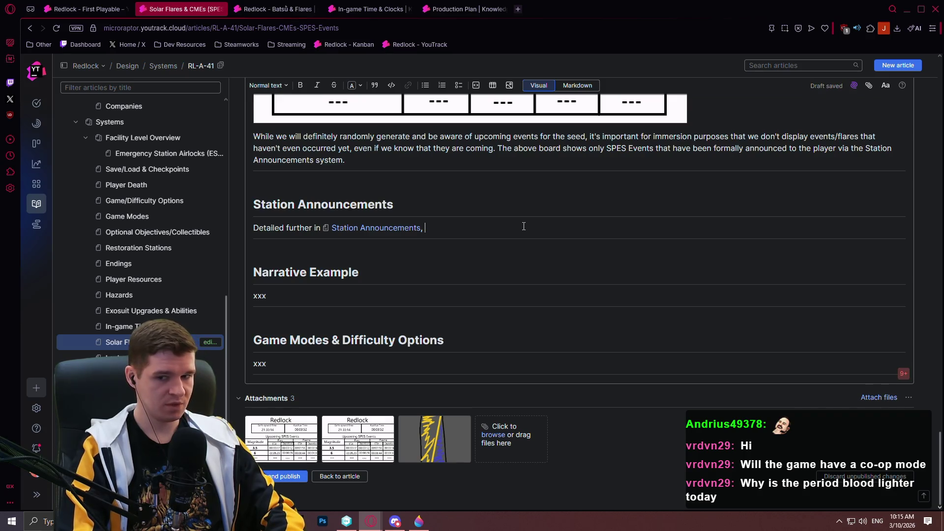
{"action": "type", "text": " Stati"}
{"action": "type", "text": "on Announcements"}
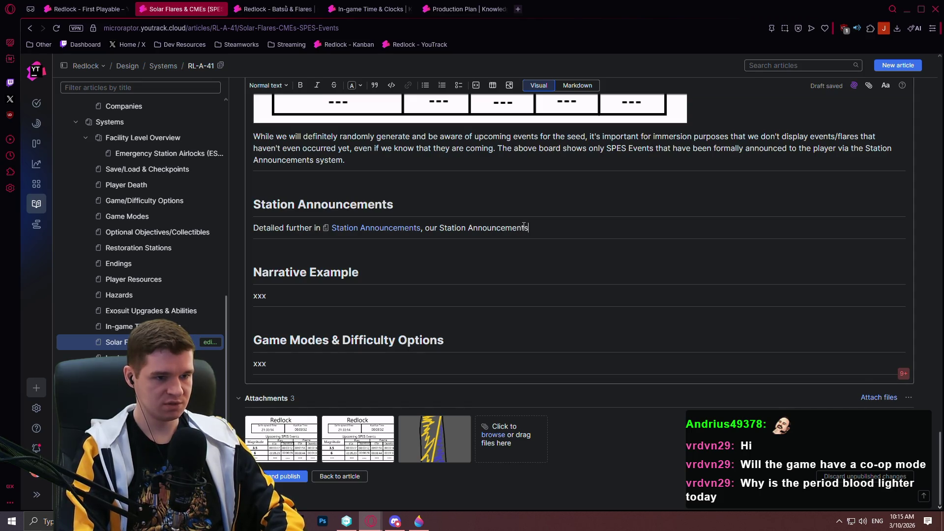
{"action": "type", "text": " system is an "}
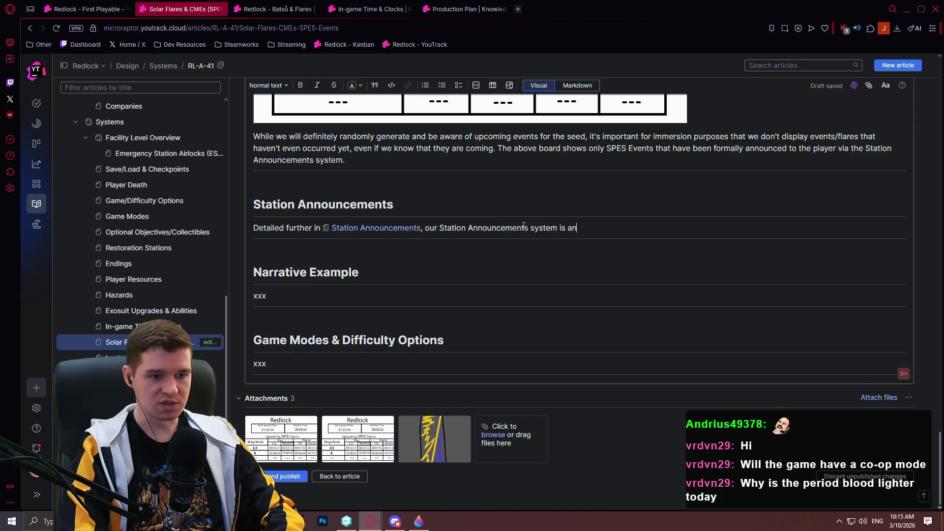
{"action": "type", "text": " immersive "}
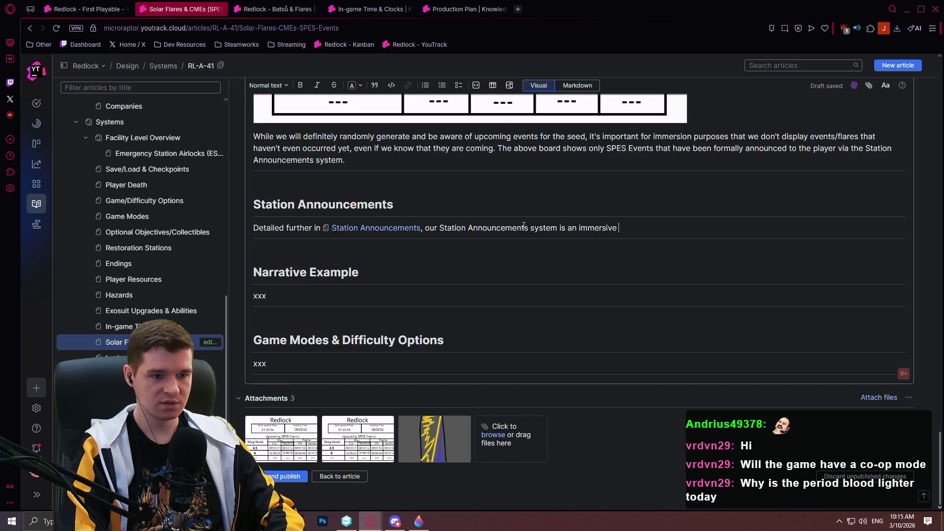
{"action": "type", "text": "way tll the au"}
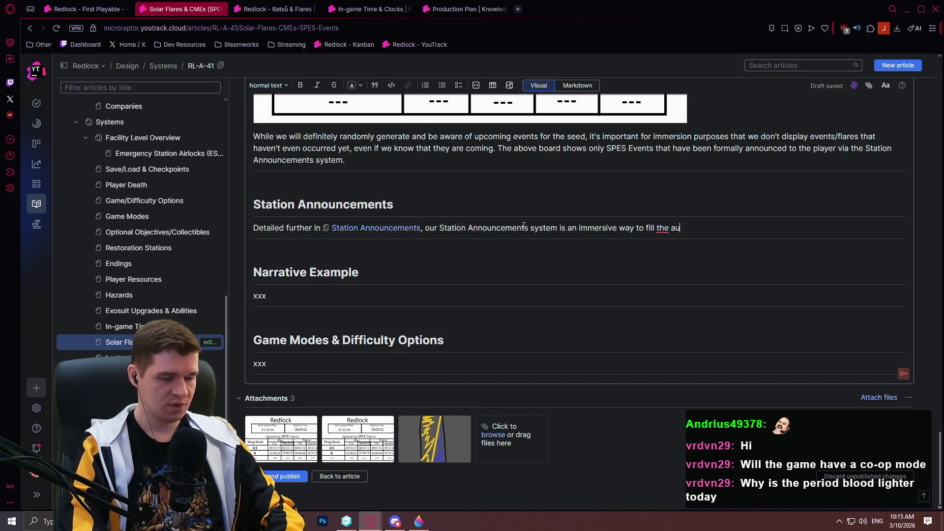
Step: Link RL-A-43: it fills the game's audio space with emergency announcements, advertisements, and general station information
{"action": "type", "text": "dio space of the game with"}
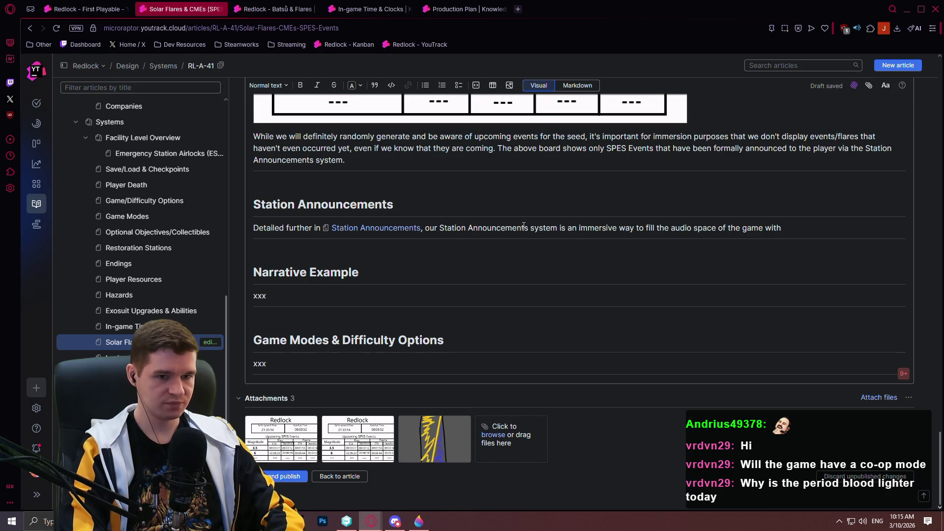
{"action": "type", "text": " emer"}
{"action": "type", "text": "gency a"}
{"action": "type", "text": "nnouncements"}
{"action": "type", "text": ", ad"}
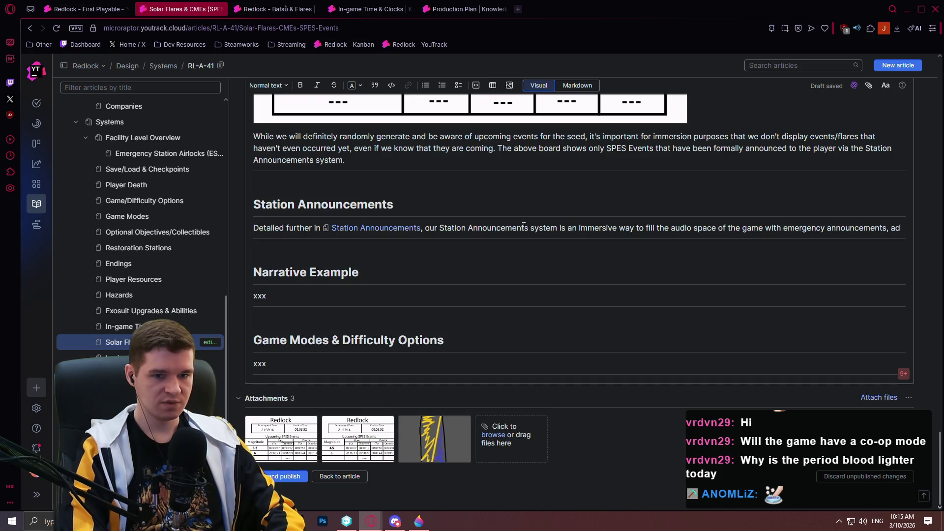
{"action": "key", "text": "BackSpace"}
{"action": "key", "text": "BackSpace"}
{"action": "type", "text": "in-game"}
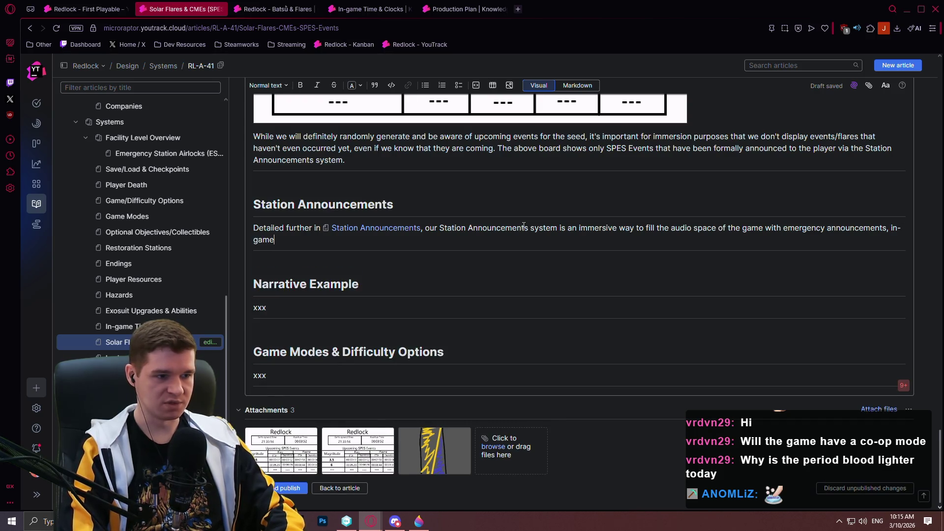
{"action": "type", "text": " advertize"}
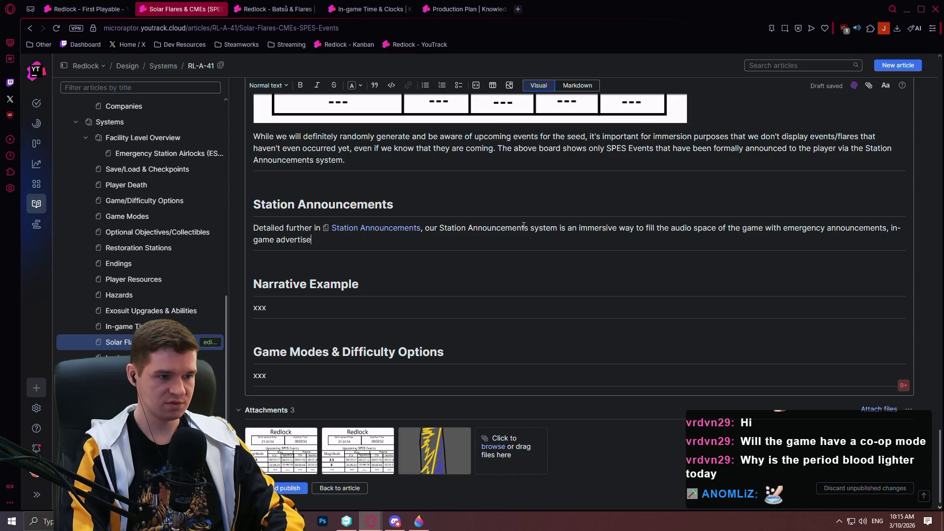
{"action": "type", "text": ", and"}
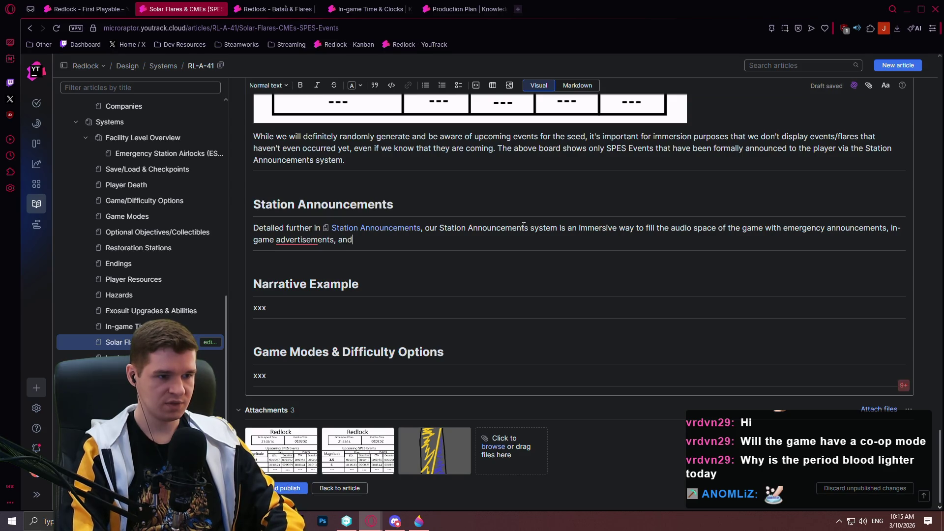
{"action": "type", "text": " general station i"}
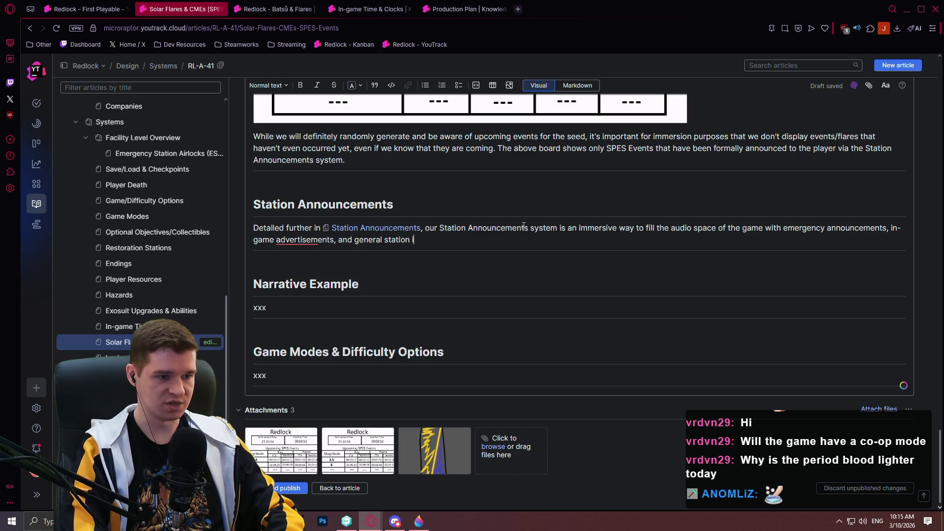
{"action": "type", "text": "nformation such as t"}
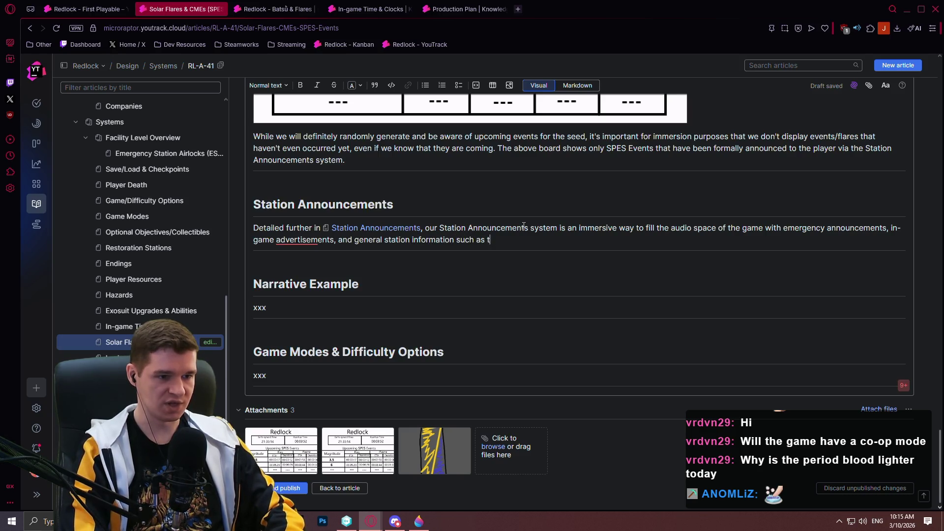
{"action": "type", "text": "he changing o"}
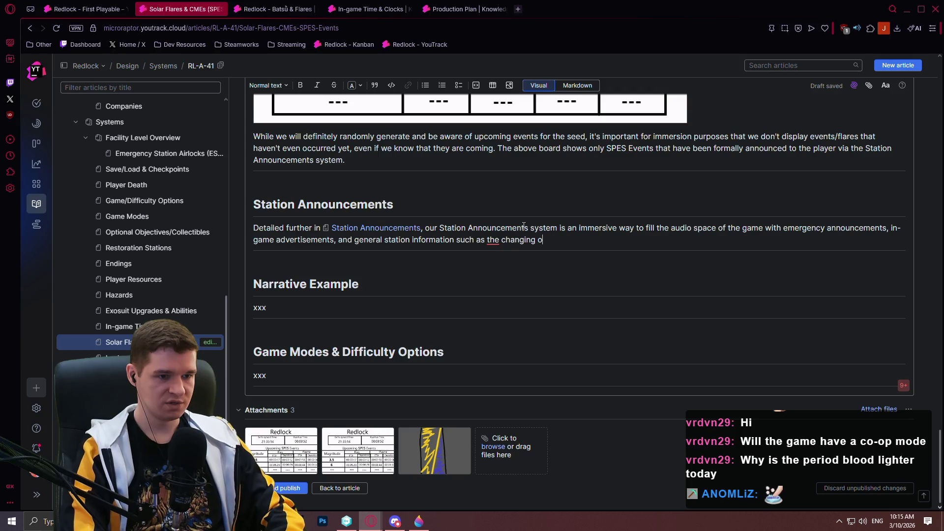
{"action": "key", "text": "BackSpace"}
{"action": "key", "text": "BackSpace"}
{"action": "key", "text": "BackSpace"}
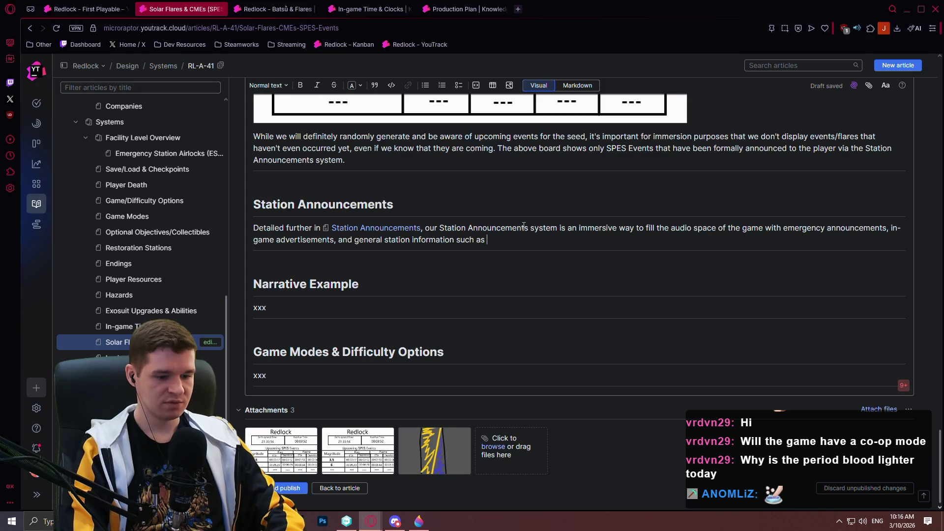
{"action": "type", "text": "lights"}
{"action": "key", "text": "BackSpace"}
{"action": "key", "text": "BackSpace"}
{"action": "key", "text": "BackSpace"}
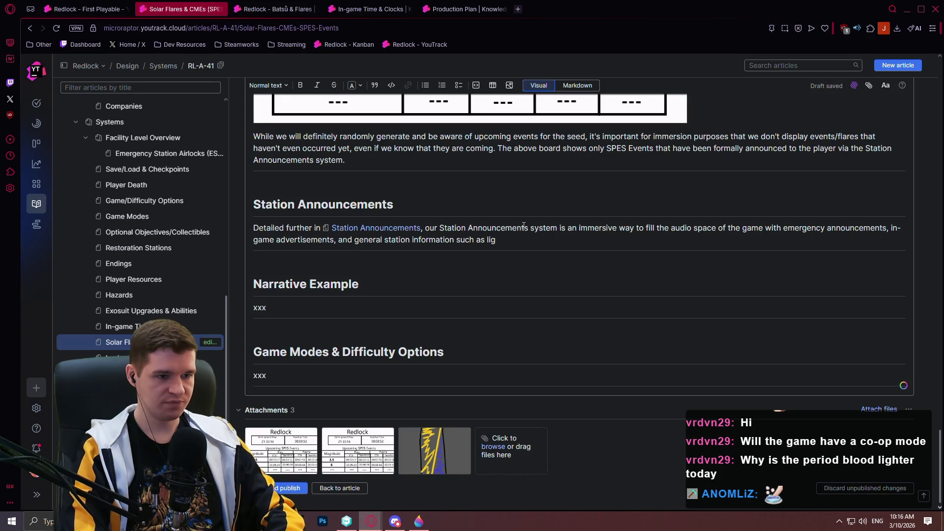
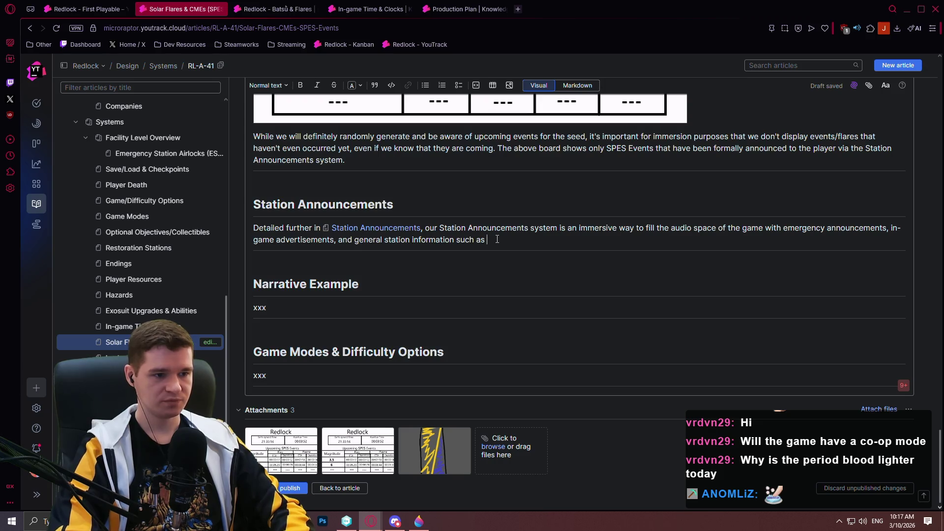
Step: End the sentence with 'day/night announcements.' and begin a paragraph on formally announced SPES Events
{"action": "key", "text": "BackSpace"}
{"action": "key", "text": "BackSpace"}
{"action": "type", "text": "as"}
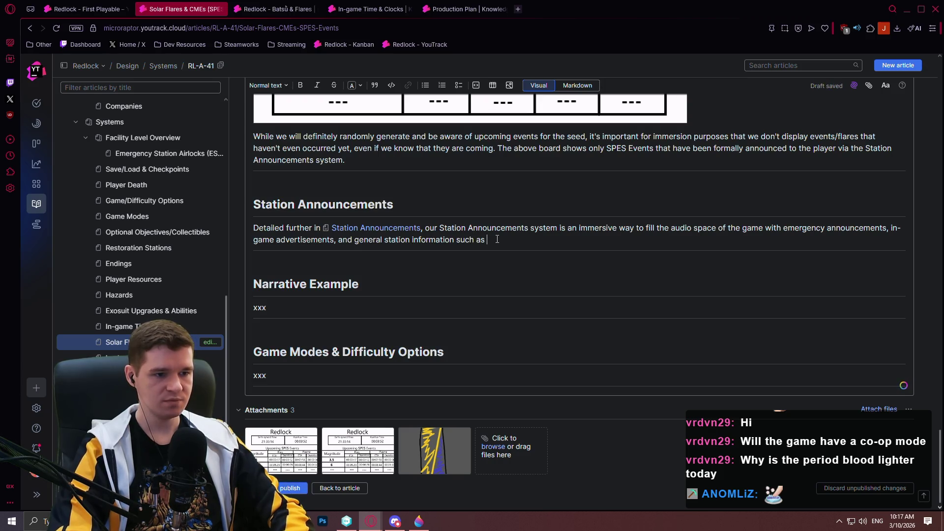
{"action": "type", "text": "day"}
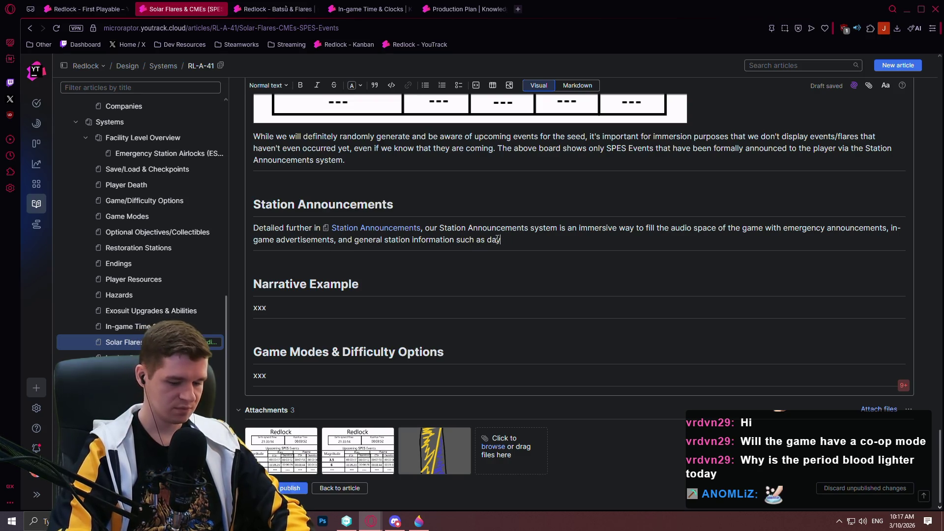
{"action": "type", "text": "./night announcements."}
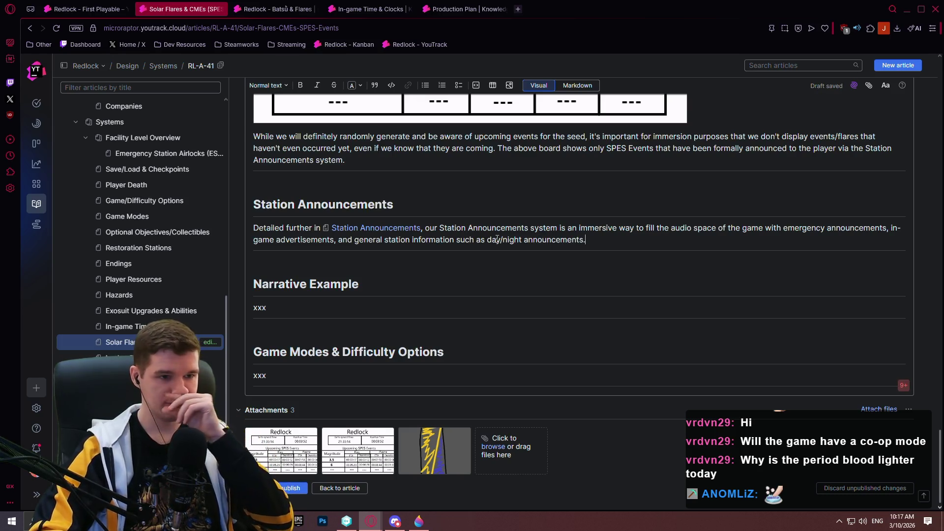
{"action": "key", "text": "Return"}
{"action": "type", "text": "When "}
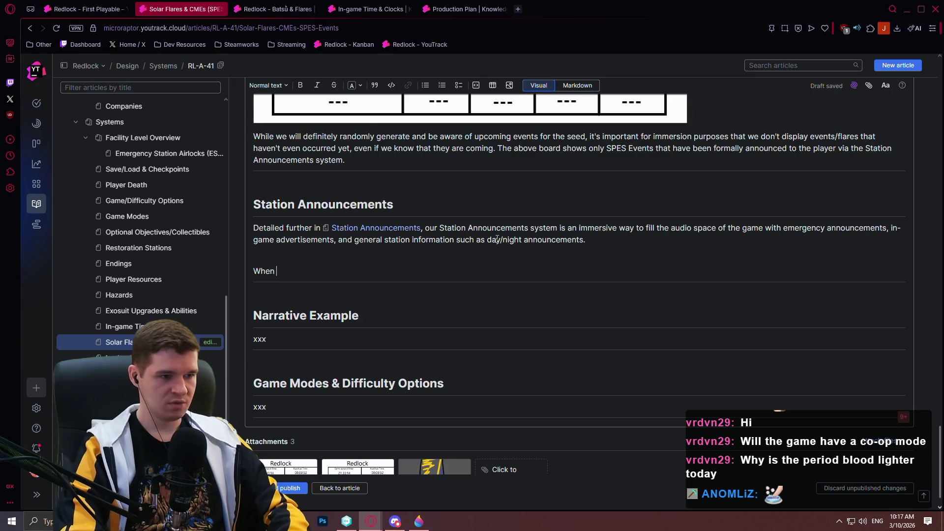
{"action": "type", "text": "a SPES Event is ready to be formally announced, which ala"}
Step: State that SPES Events take precedence in the Station Announcements system, first dictating arrival and magnitude
{"action": "key", "text": "BackSpace"}
{"action": "type", "text": "ways takes precedence in the Station Ann"}
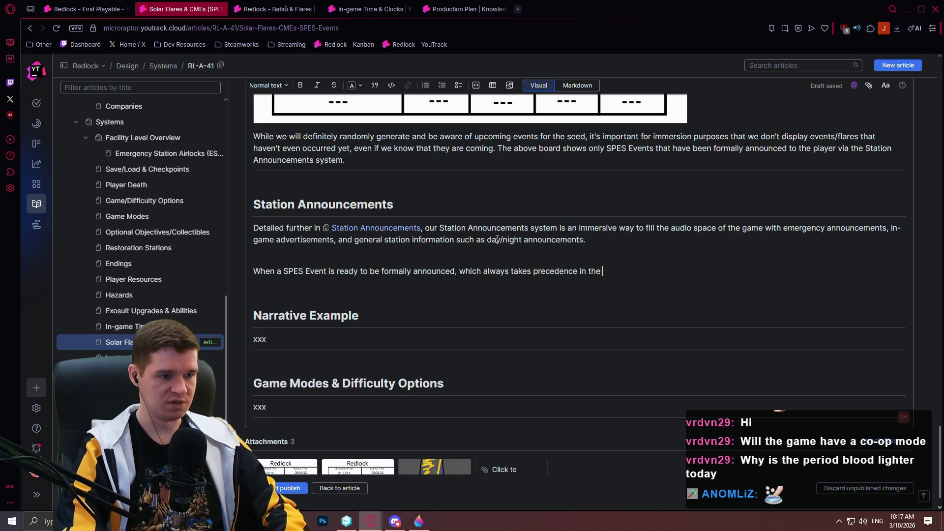
{"action": "type", "text": "ouncements S"}
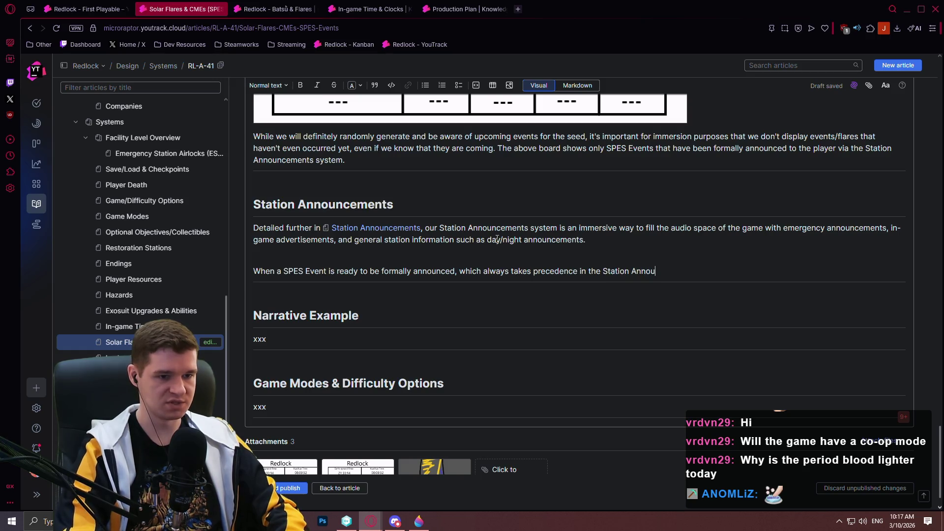
{"action": "key", "text": "BackSpace"}
{"action": "type", "text": "system,"}
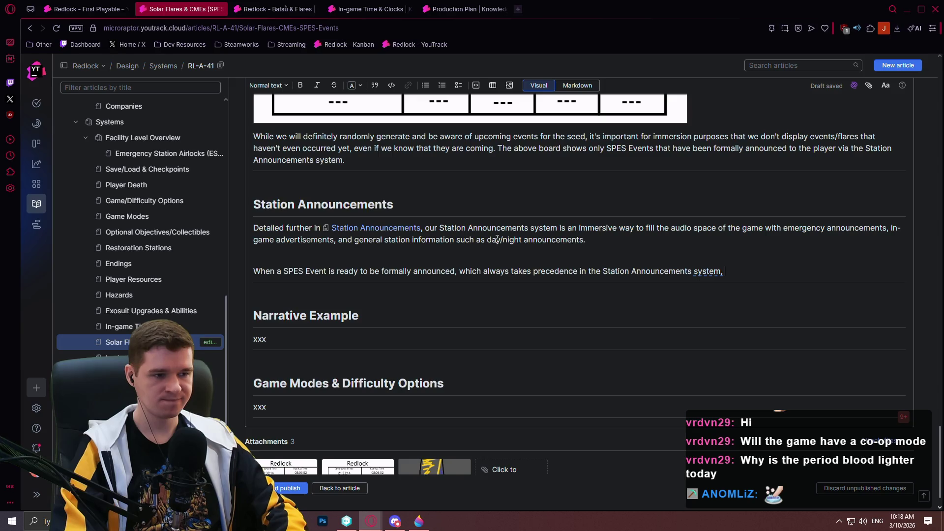
{"action": "type", "text": "the"}
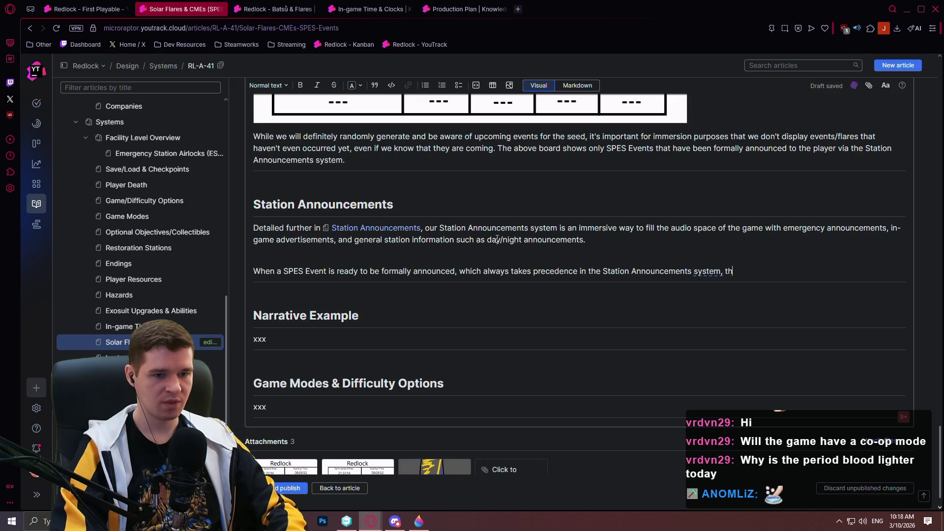
{"action": "type", "text": " announcement"}
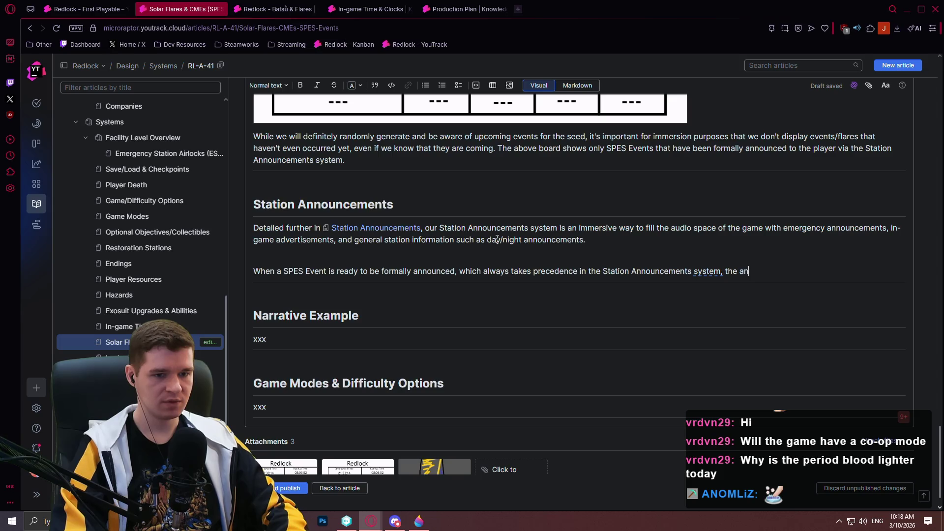
{"action": "type", "text": " imm"}
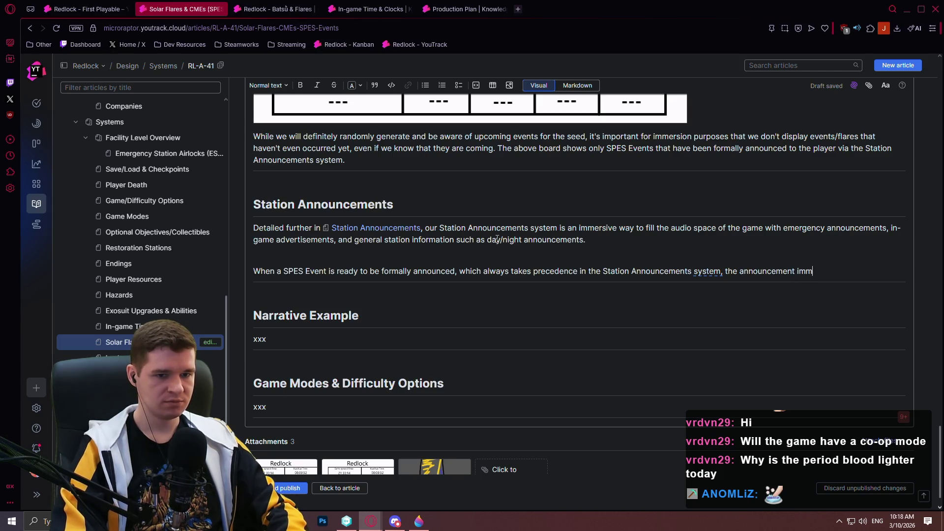
{"action": "type", "text": "ediately starts by "}
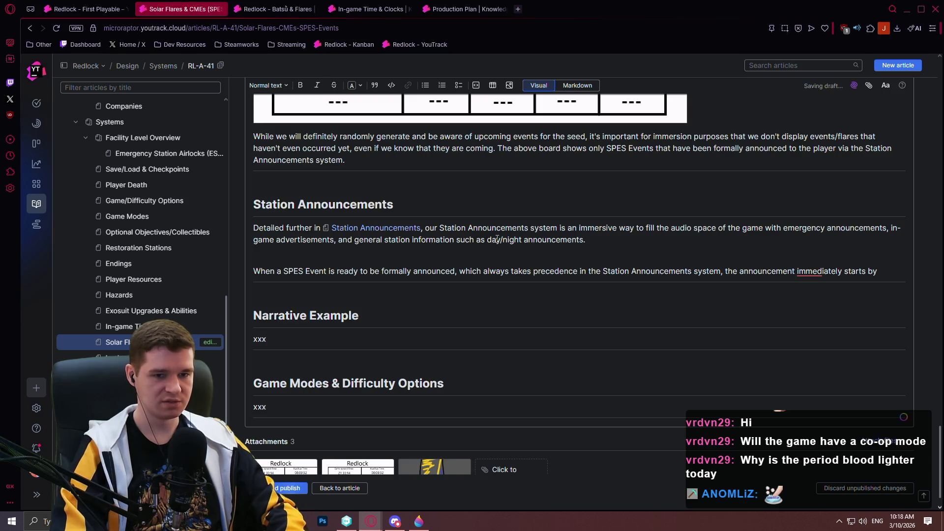
{"action": "type", "text": "dictating the"}
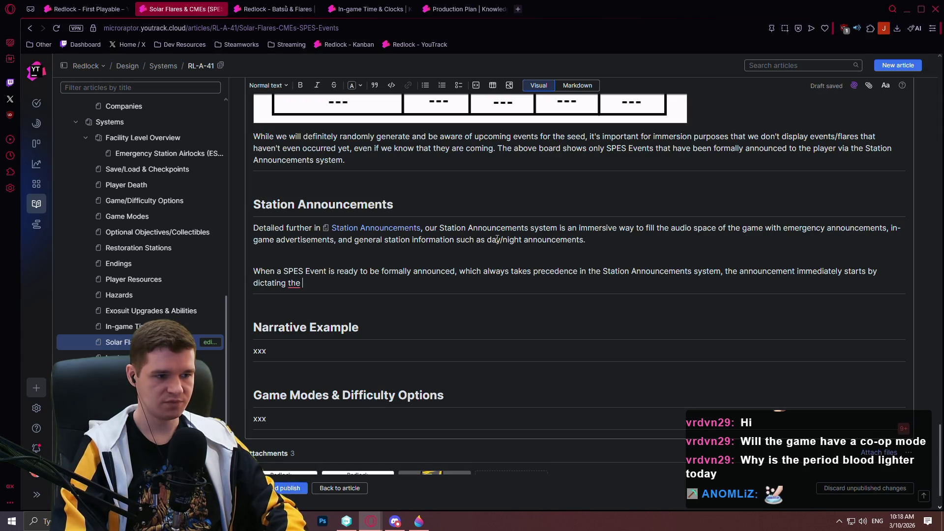
{"action": "type", "text": " arrival and "}
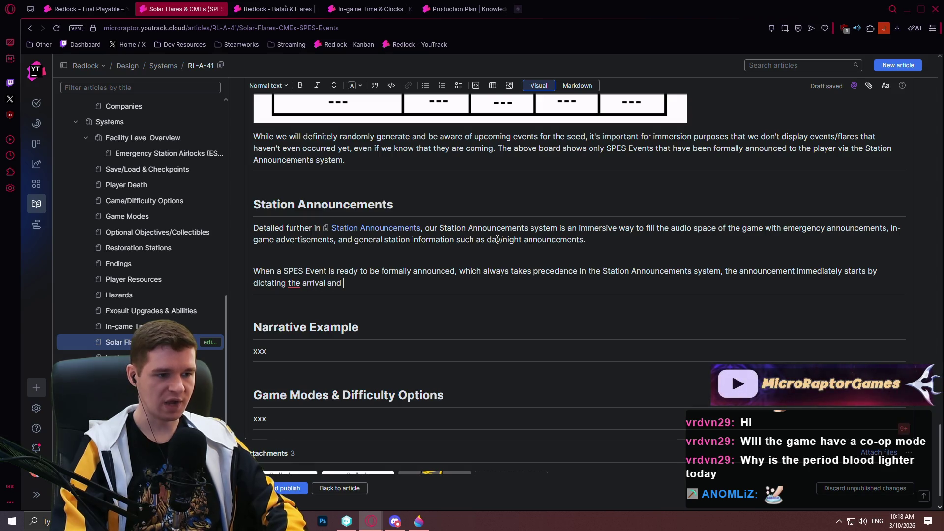
{"action": "type", "text": "magnitude"}
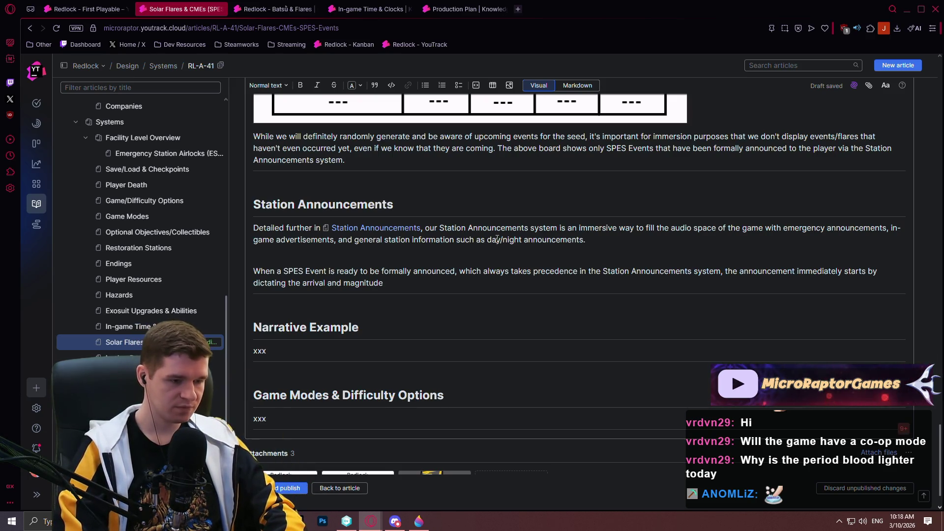
{"action": "type", "text": ":"}
Step: Add the quoted example line "SPES Event of magnitude 6 detected, flare ETA" below the paragraph
{"action": "key", "text": "Return"}
{"action": "key", "text": "Return"}
{"action": "type", "text": "\"S"}
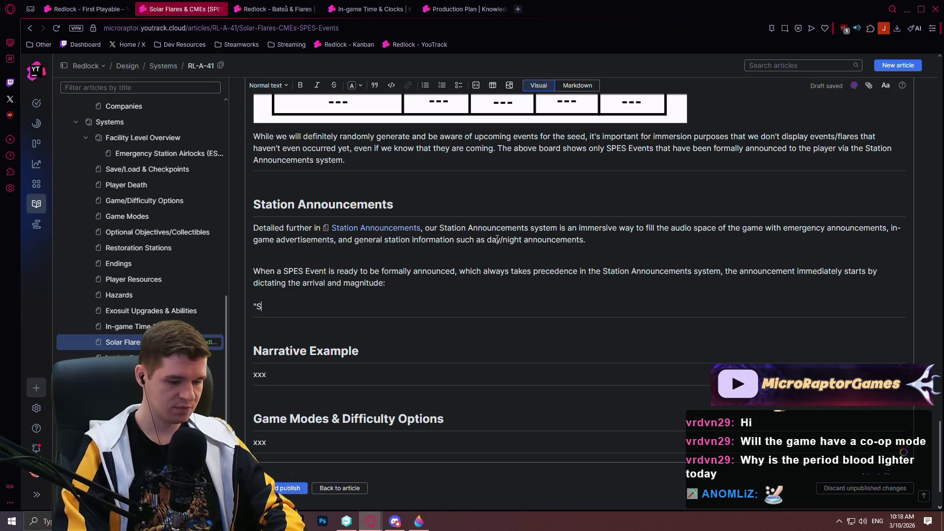
{"action": "type", "text": "PES Event of m"}
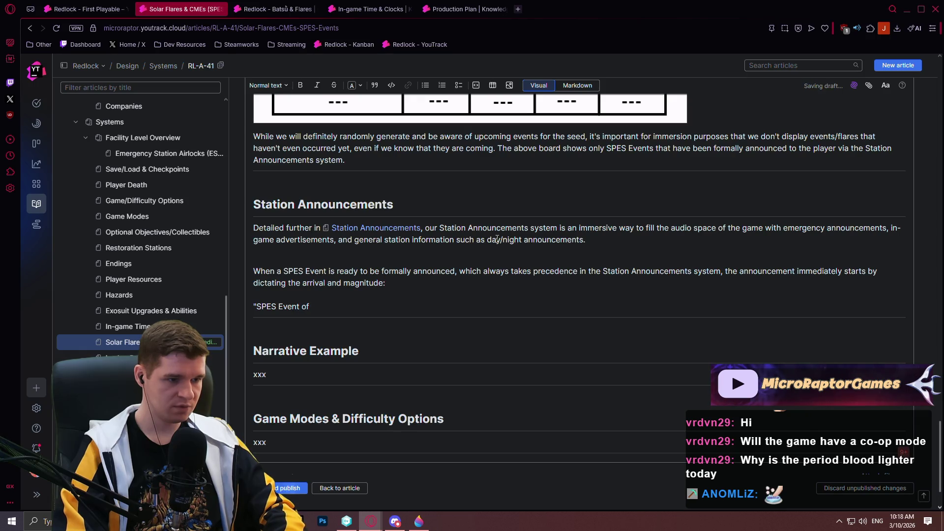
{"action": "type", "text": "agnitu"}
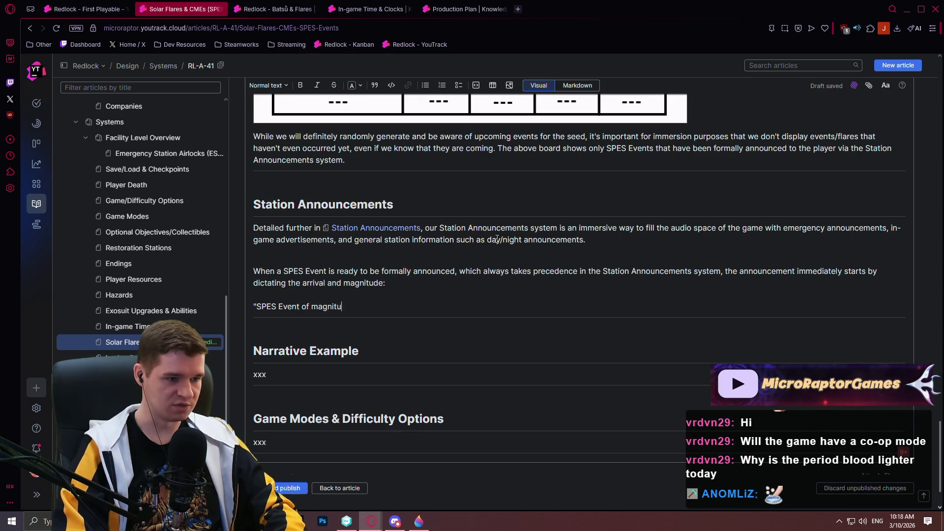
{"action": "type", "text": "de 6 d"}
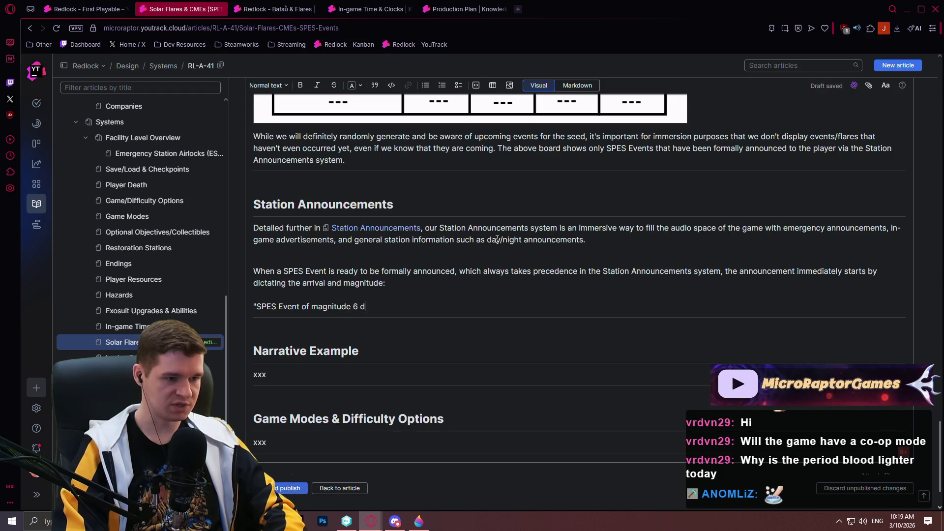
{"action": "type", "text": "etected...\""}
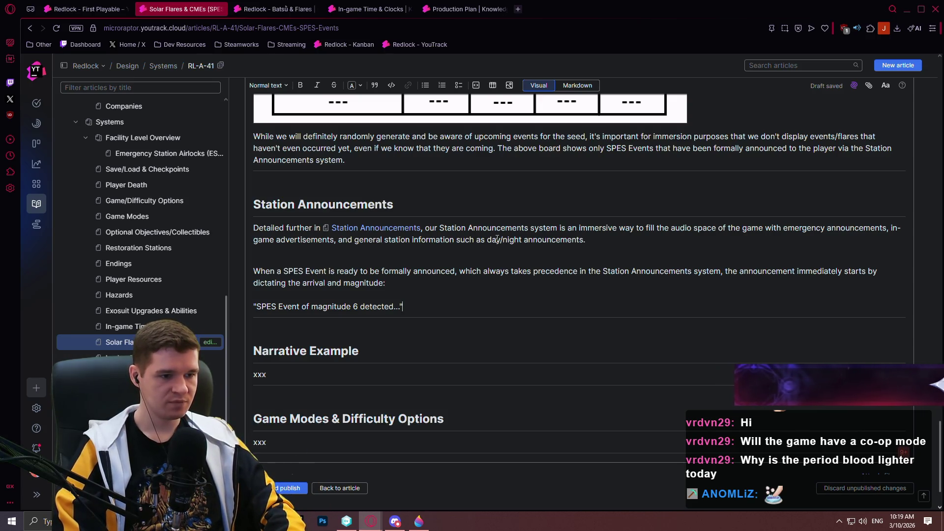
{"action": "key", "text": "BackSpace"}
{"action": "key", "text": "BackSpace"}
{"action": "key", "text": "BackSpace"}
{"action": "key", "text": "BackSpace"}
{"action": "type", "text": ", "}
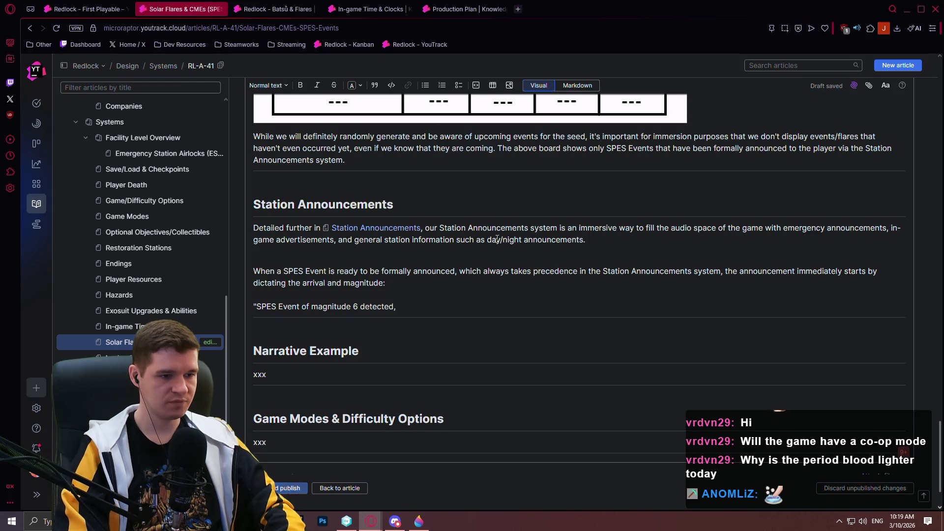
{"action": "type", "text": "f"}
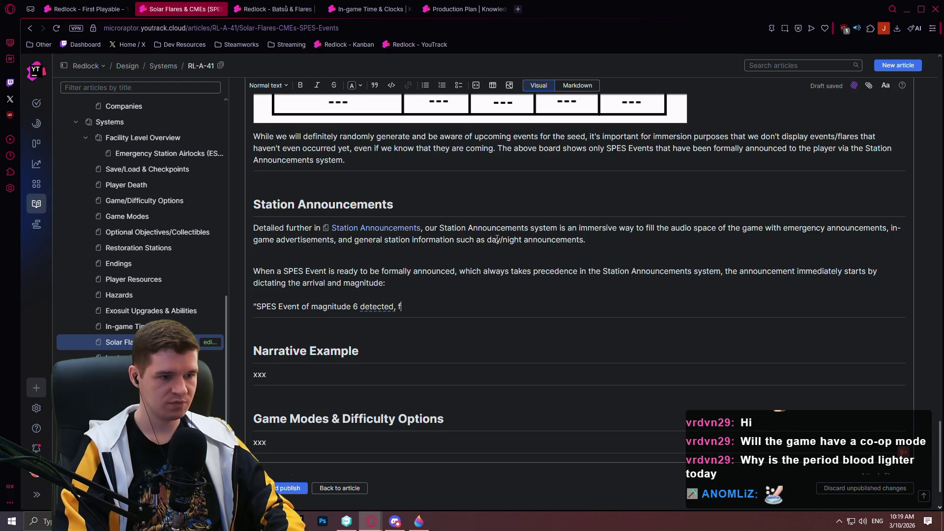
{"action": "type", "text": "lare ETA"}
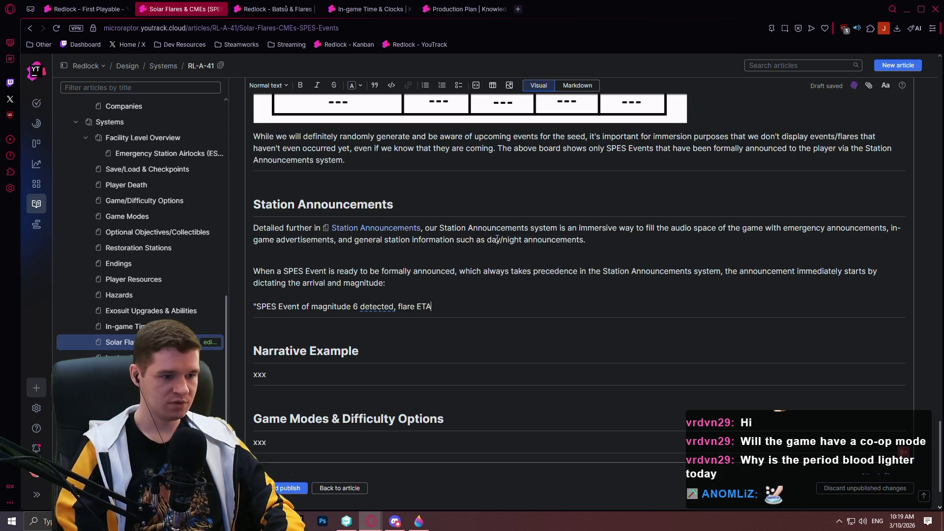
{"action": "scroll", "coordinate": [308, 397], "scroll_direction": "up", "scroll_amount": 2}
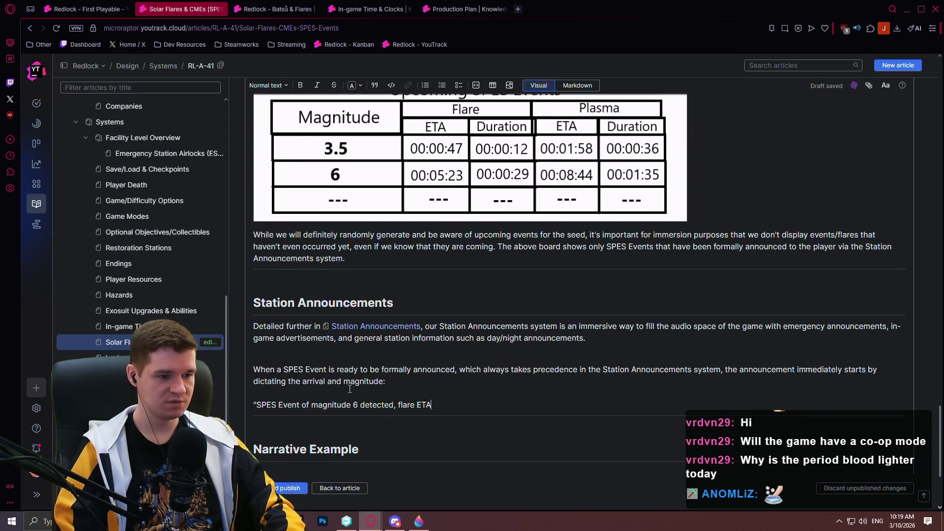
Step: Change the quote's magnitude to 3.5 and add 'Using the attached image from the previous section:' to the intro
{"action": "left_click", "coordinate": [353, 404], "text": "shift"}
{"action": "double_click", "coordinate": [353, 402]}
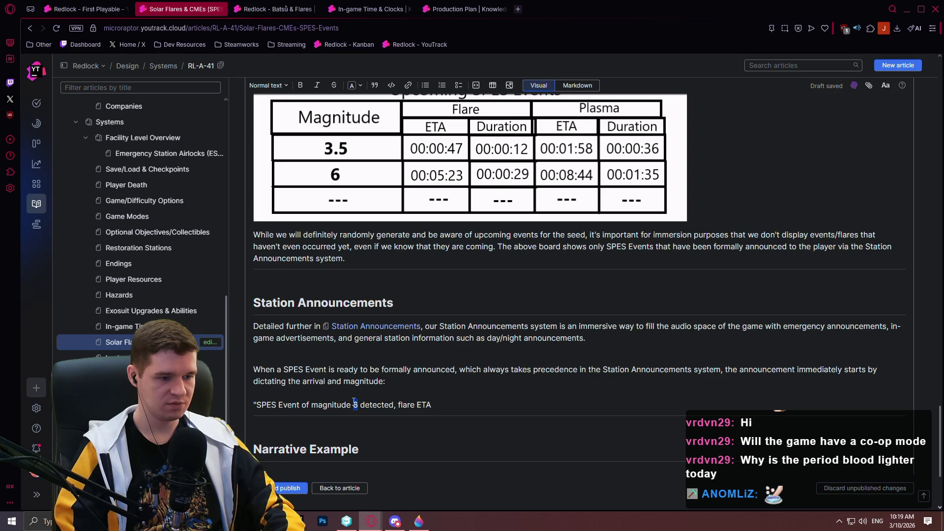
{"action": "type", "text": "3.5"}
{"action": "left_click", "coordinate": [390, 378]}
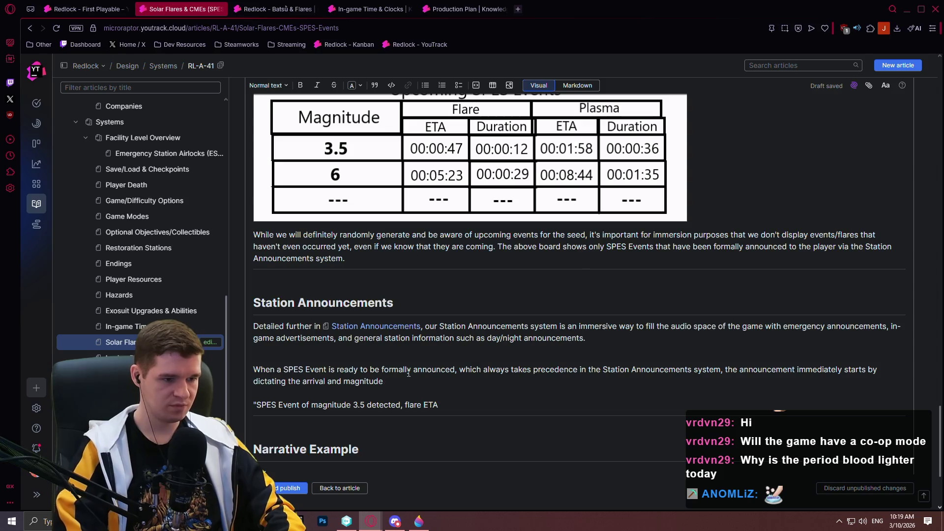
{"action": "type", "text": ". Using the "}
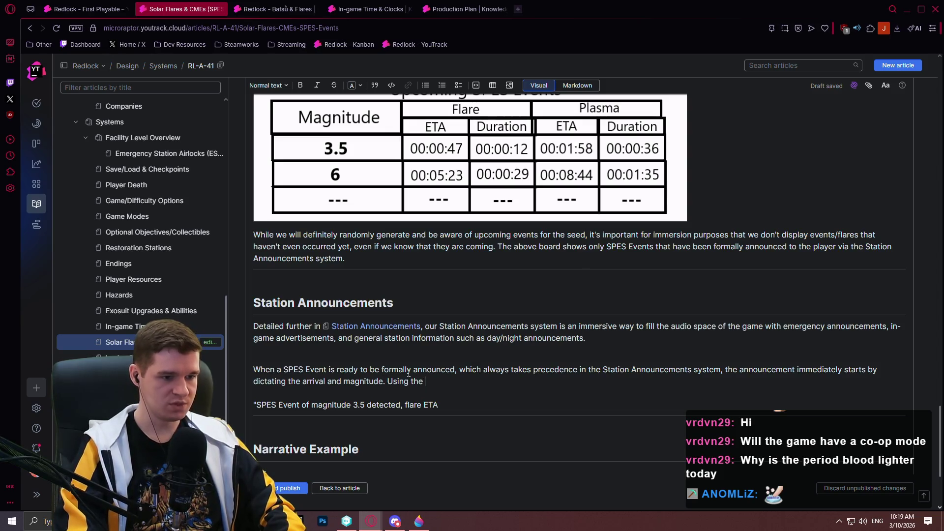
{"action": "type", "text": "attached image from the previous sectionL:"}
{"action": "key", "text": "BackSpace"}
{"action": "key", "text": "BackSpace"}
{"action": "type", "text": ":"}
Step: Complete the quote: flare ETA 47 seconds, 12 seconds long; plasma ETA 1 minute 58 seconds, 36 seconds long
{"action": "key", "text": "Return"}
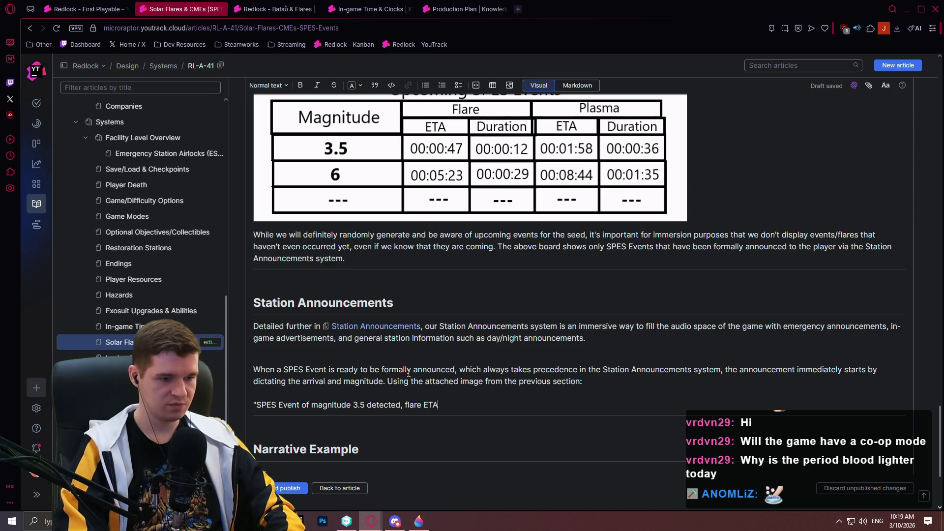
{"action": "type", "text": "47 "}
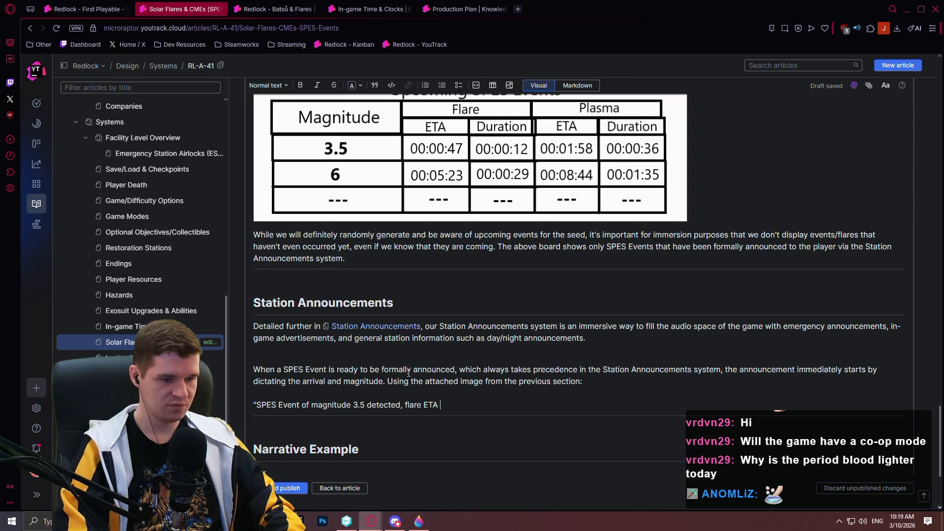
{"action": "type", "text": "seconds"}
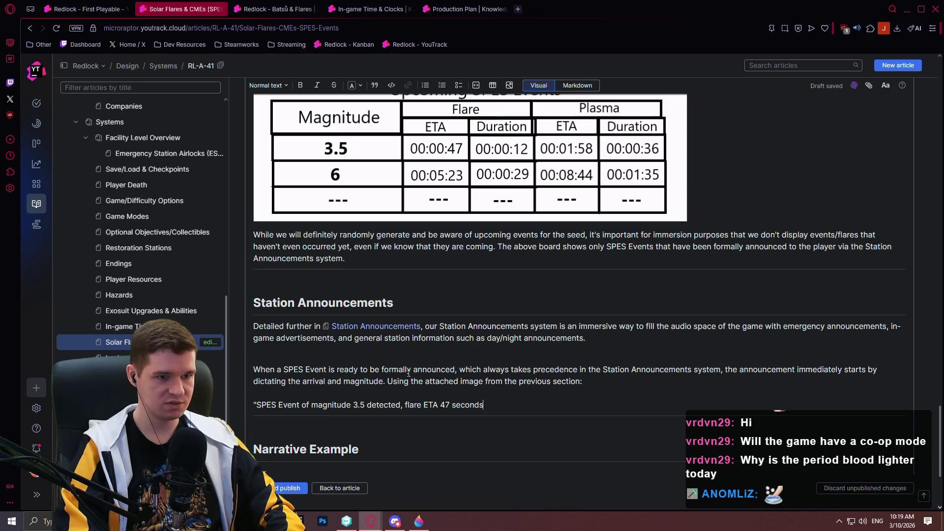
{"action": "type", "text": ", "}
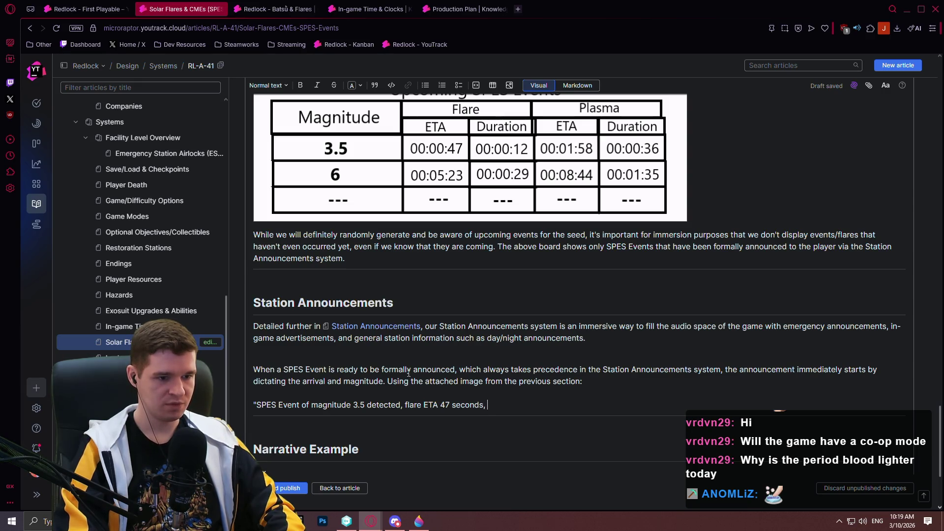
{"action": "type", "text": "duration of 12 seconds"}
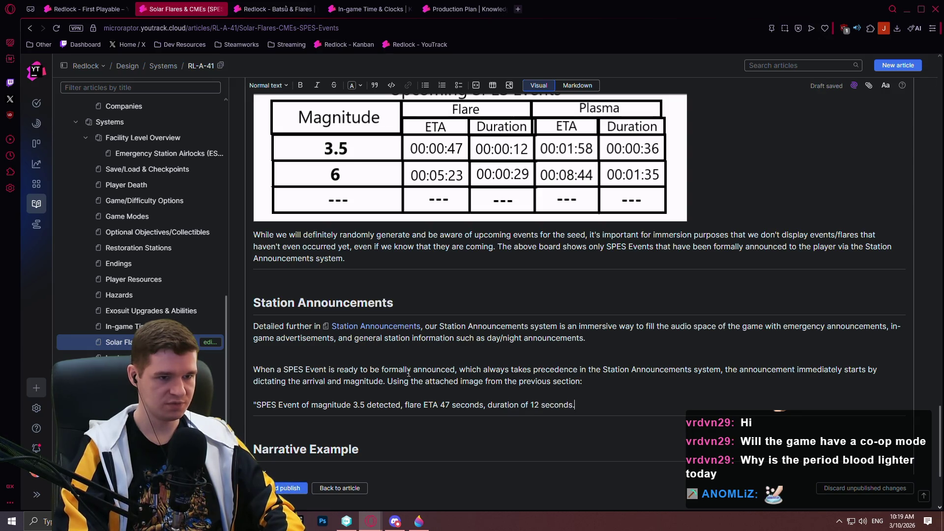
{"action": "type", "text": ". Plasma ETA "}
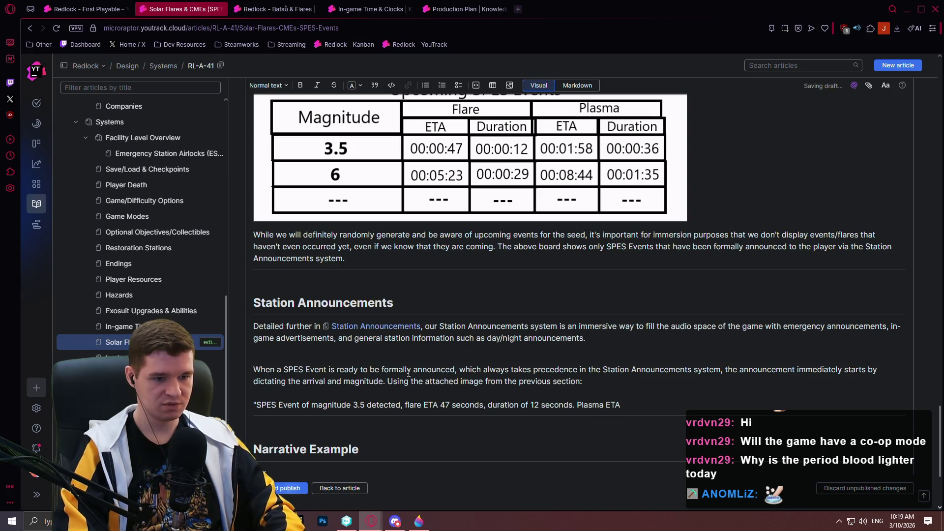
{"action": "type", "text": "1 mi"}
{"action": "type", "text": "nute"}
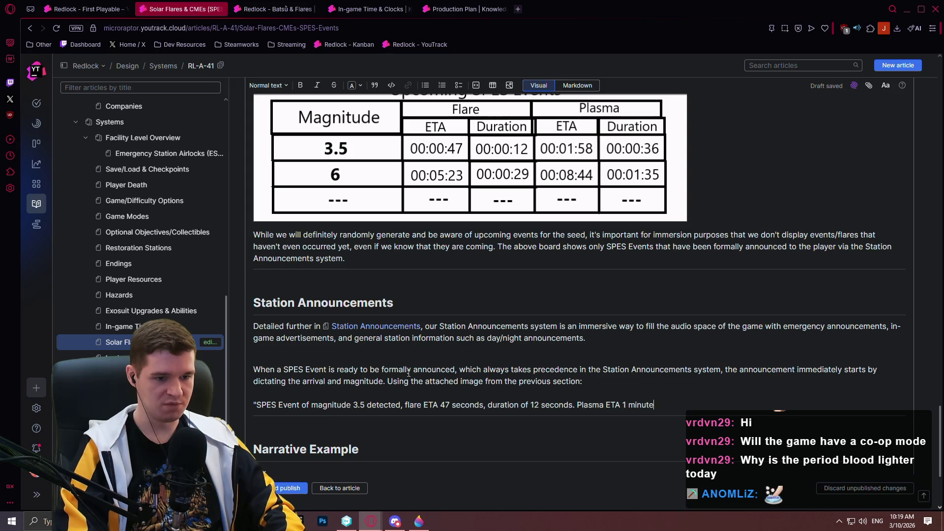
{"action": "type", "text": " and 5"}
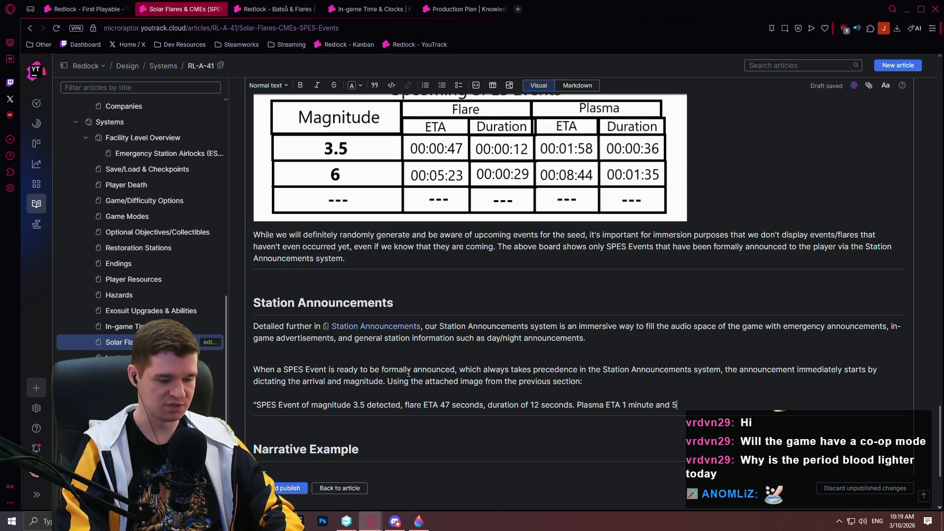
{"action": "type", "text": "8 seconds, duration"}
{"action": "type", "text": " of "}
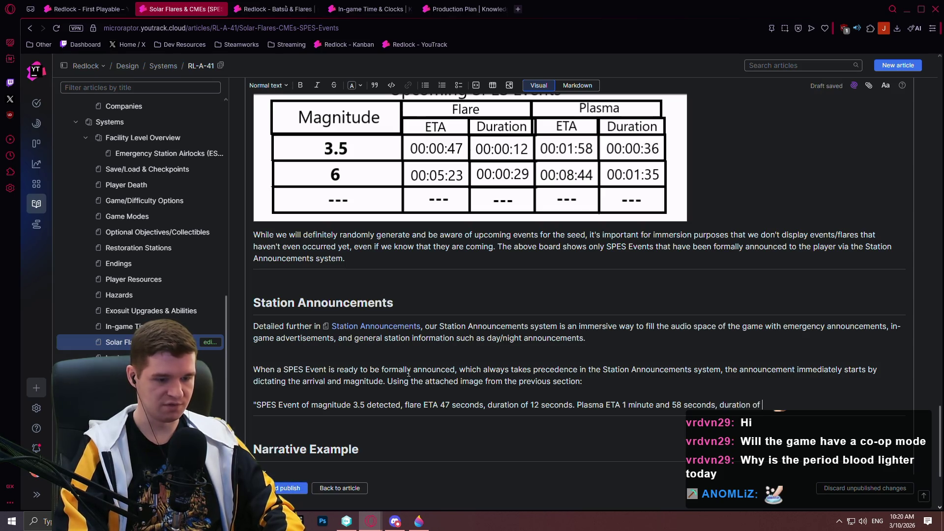
{"action": "type", "text": "36 seconds.\""}
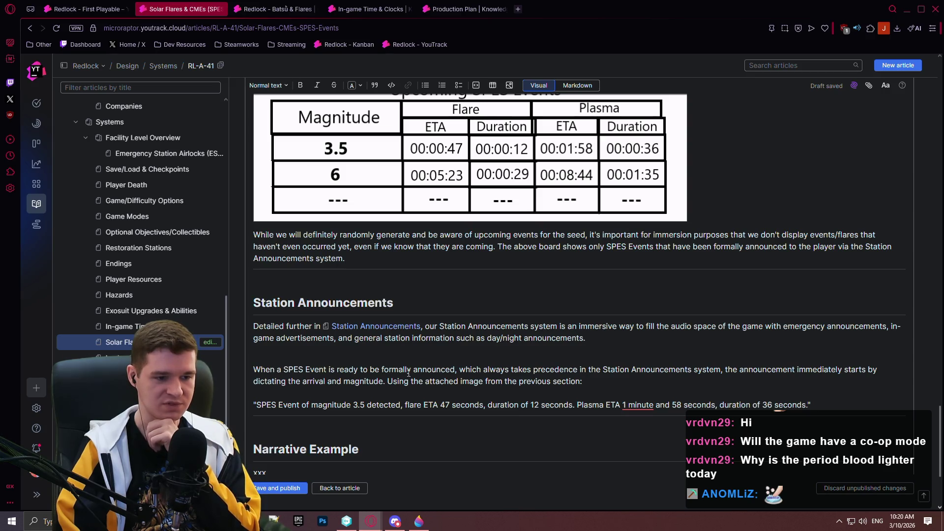
{"action": "left_click", "coordinate": [402, 405]}
Step: Put a semicolon after 'detected' and start the advisory '. Please seek safety i' at the quote's end
{"action": "key", "text": "BackSpace"}
{"action": "type", "text": ";"}
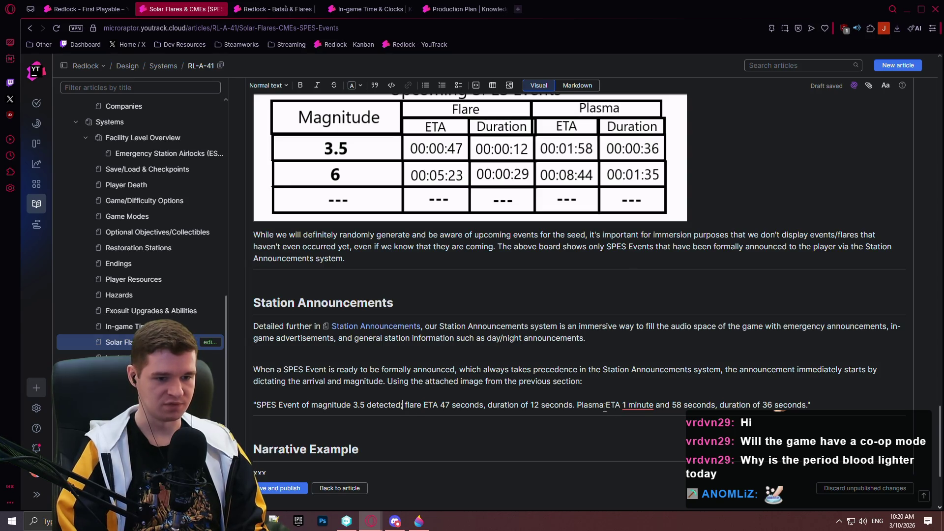
{"action": "scroll", "coordinate": [729, 382], "scroll_direction": "up", "scroll_amount": 1}
{"action": "scroll", "coordinate": [729, 382], "scroll_direction": "down", "scroll_amount": 1}
{"action": "left_click", "coordinate": [808, 405]}
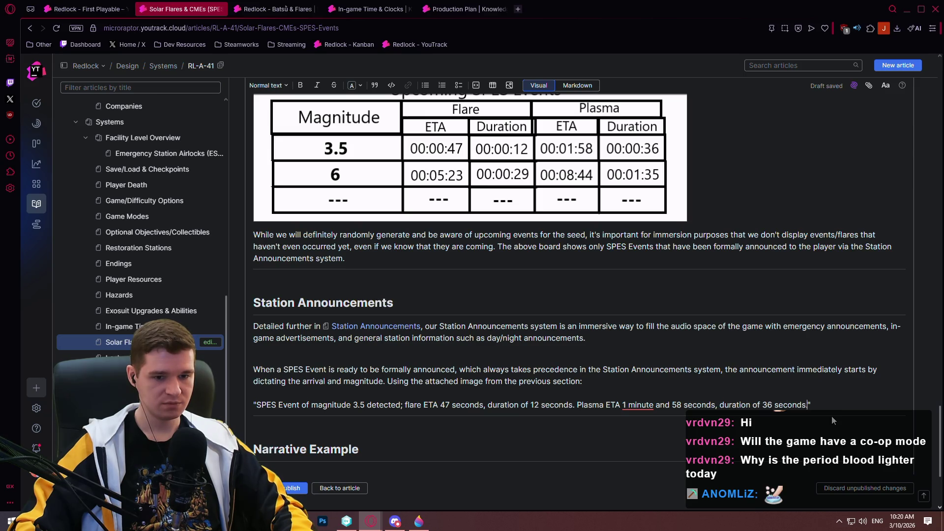
{"action": "type", "text": ". Pl"}
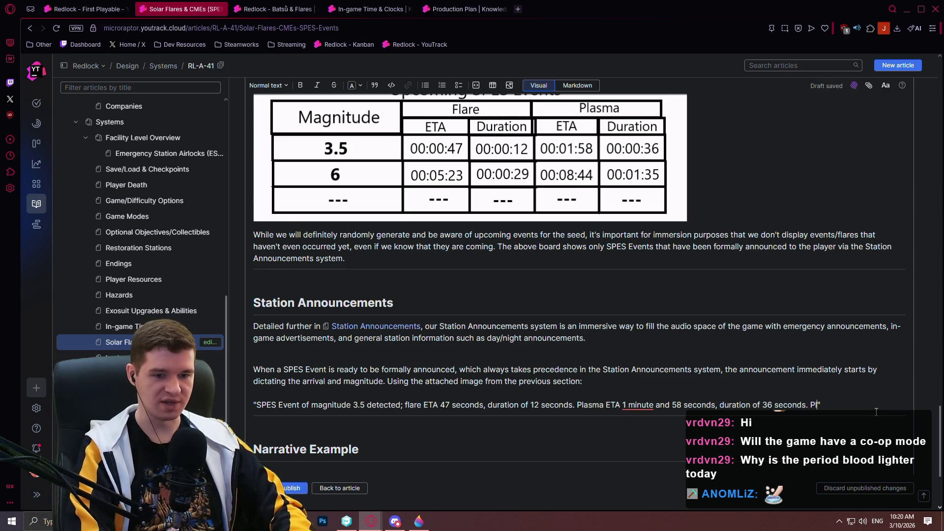
{"action": "type", "text": "ease "}
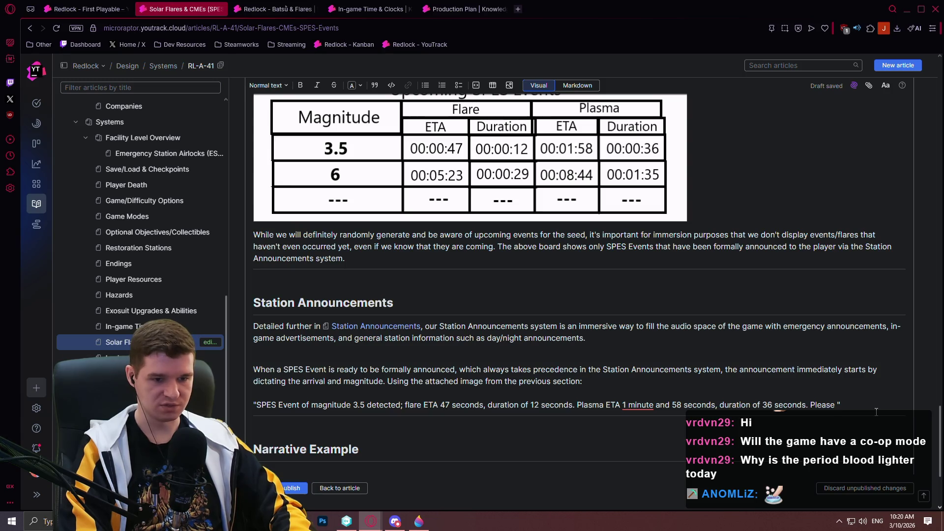
{"action": "type", "text": "seek safe"}
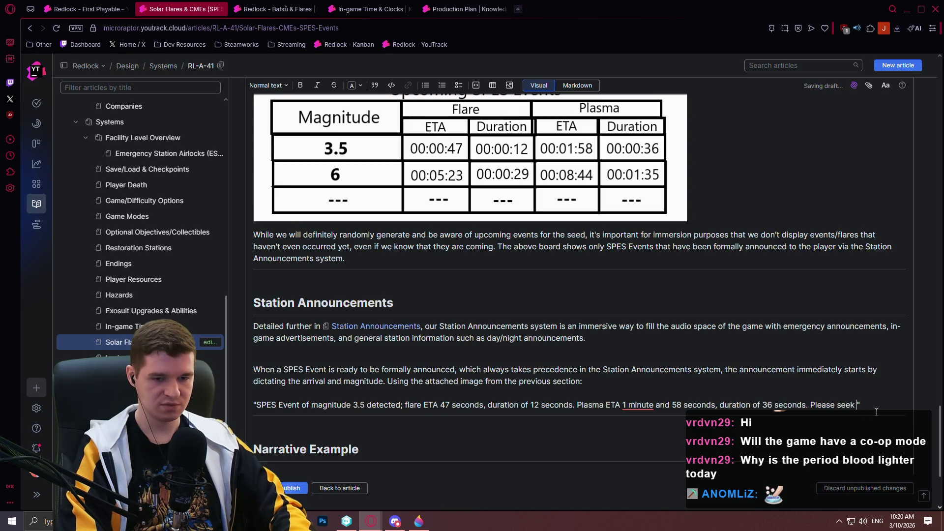
{"action": "type", "text": "ty if"}
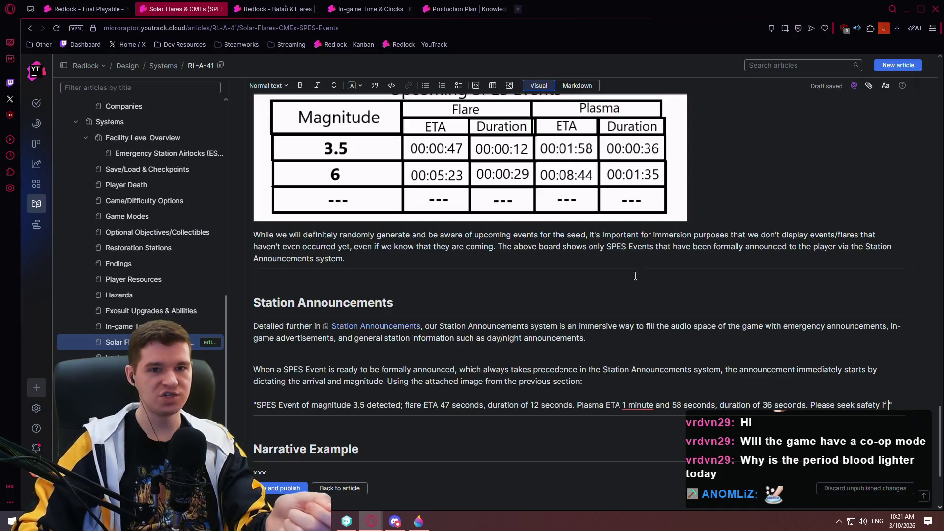
{"action": "double_click", "coordinate": [688, 4]}
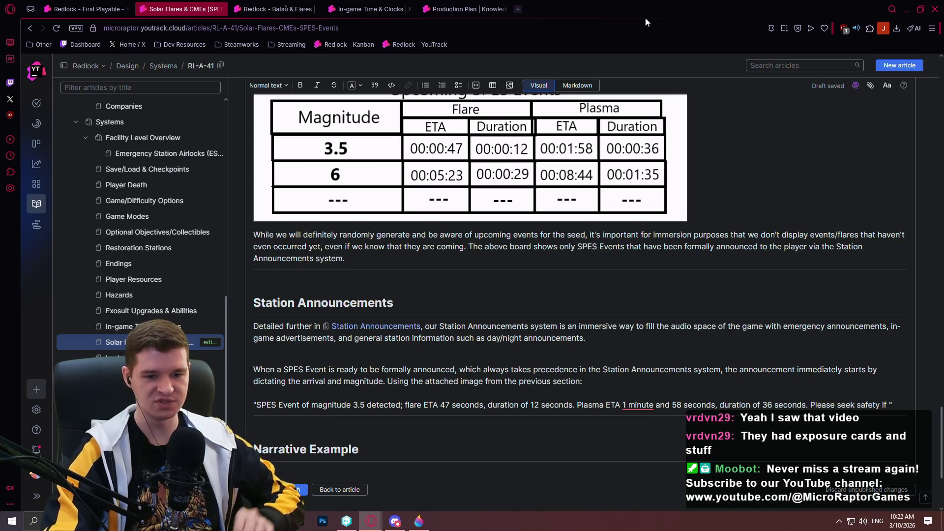
Step: Extend the advisory with 'your work order includes an'
{"action": "type", "text": "your work order includes an"}
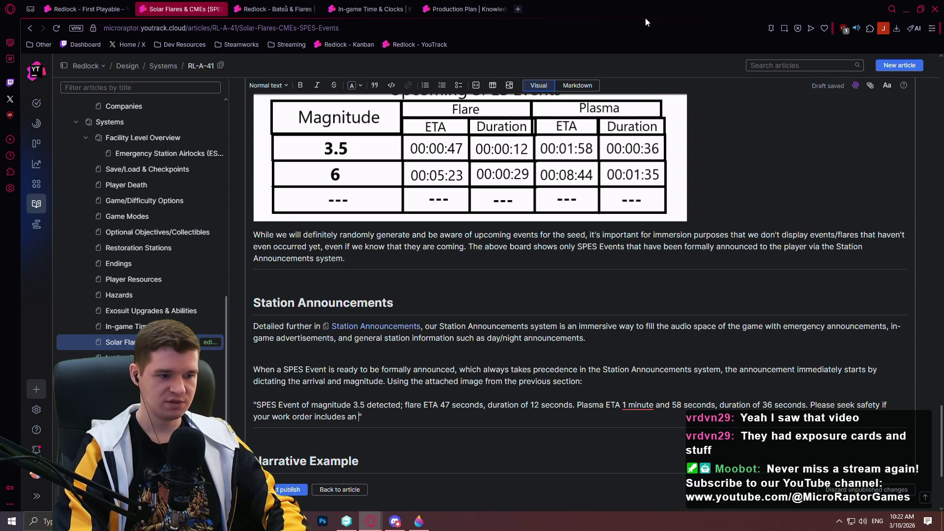
Step: Change 'an' to 'a' and end the advisory with 'Flare Exposure Card.'
{"action": "key", "text": "BackSpace"}
{"action": "key", "text": "BackSpace"}
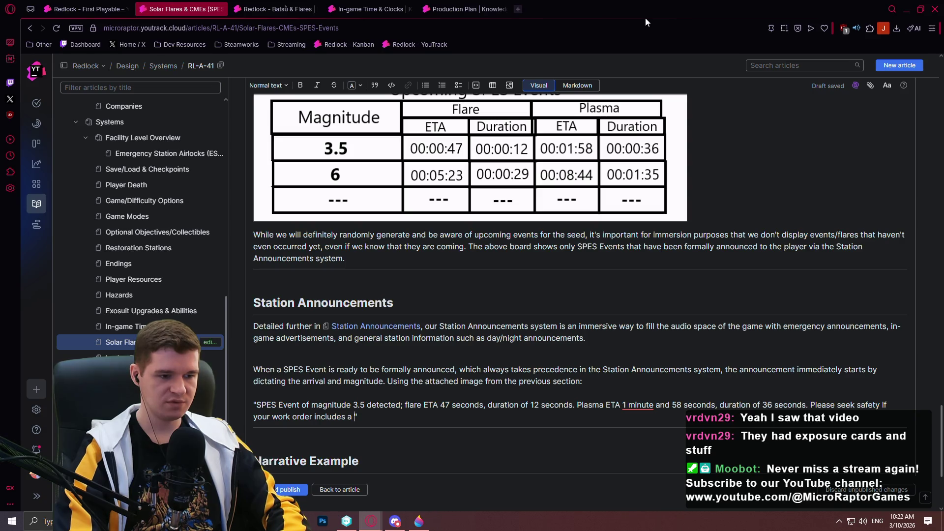
{"action": "type", "text": "Flare Expos"}
{"action": "type", "text": "ure "}
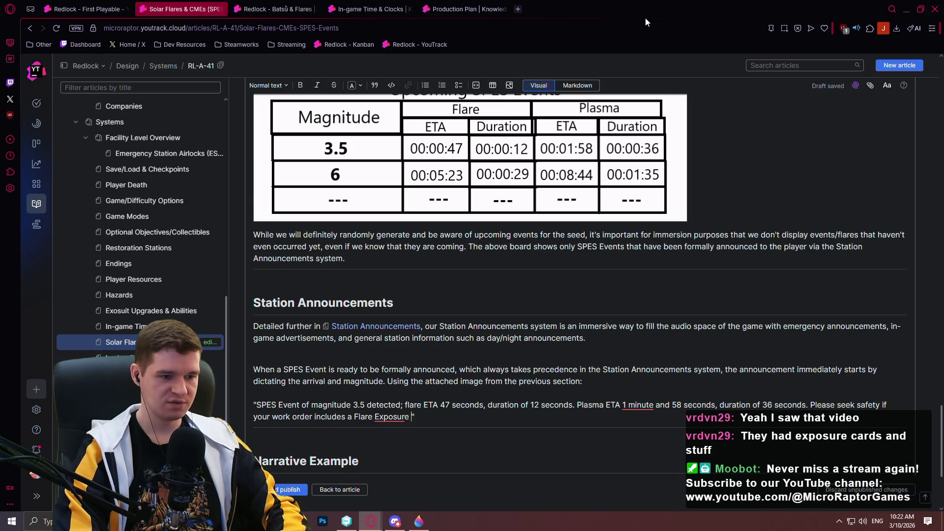
{"action": "type", "text": "Card"}
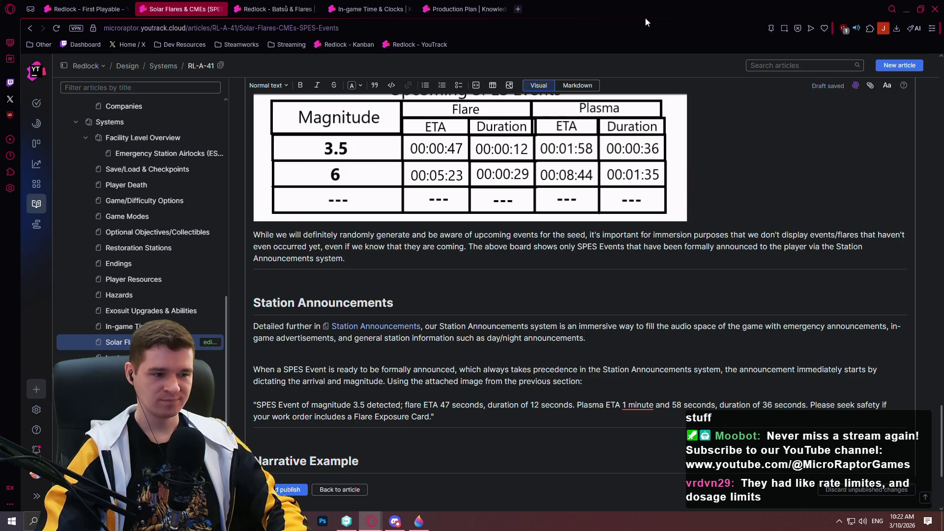
{"action": "type", "text": "."}
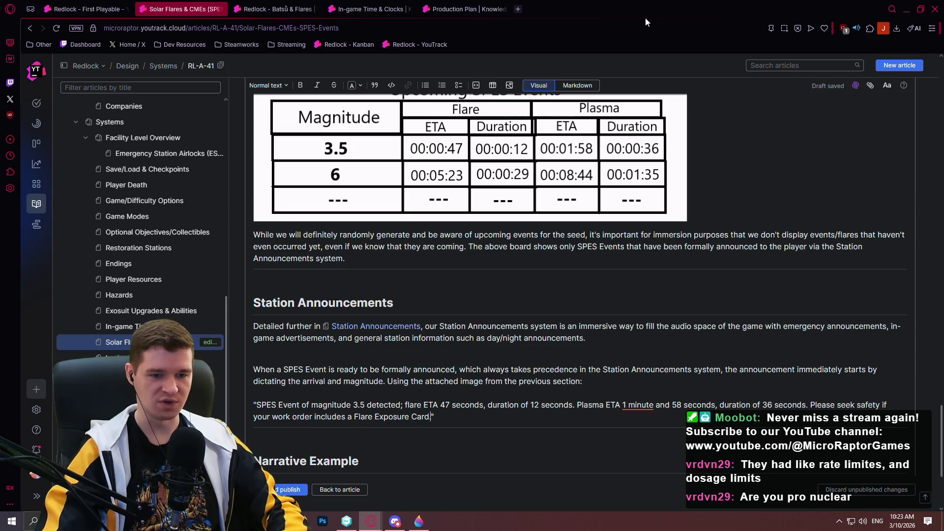
{"action": "type", "text": "."}
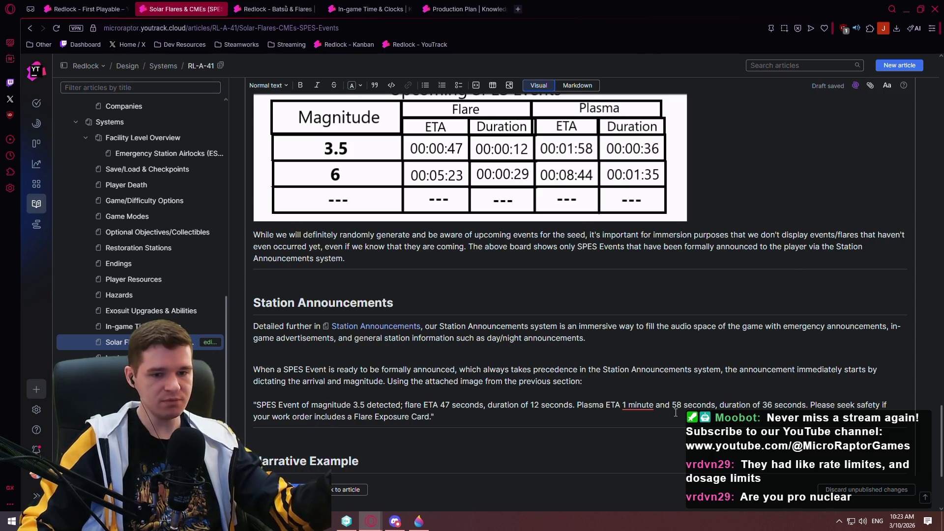
{"action": "left_click", "coordinate": [507, 416]}
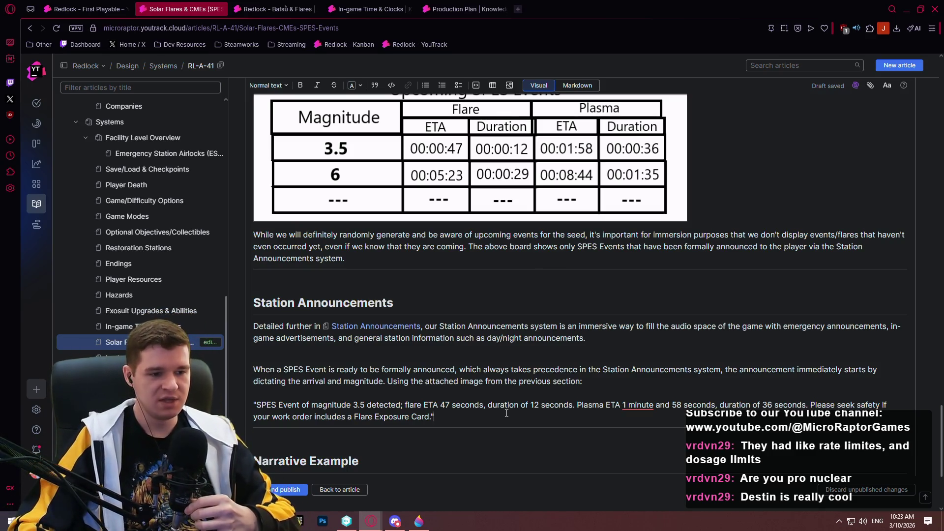
{"action": "left_click", "coordinate": [456, 423]}
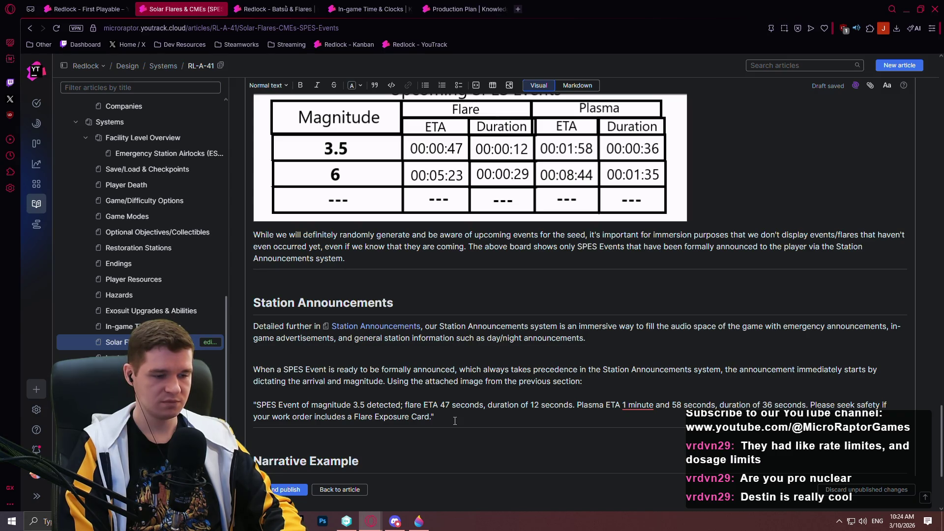
Step: Add 'We plan to have Station Announcements for the following events related to Flares/CMEs:' with a bullet line below
{"action": "key", "text": "Return"}
{"action": "key", "text": "Return"}
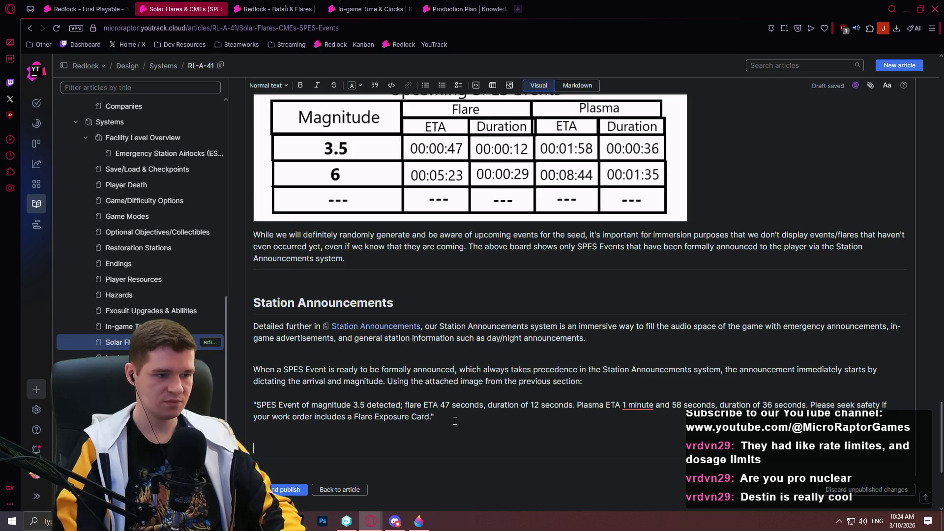
{"action": "scroll", "coordinate": [501, 280], "scroll_direction": "down", "scroll_amount": 3}
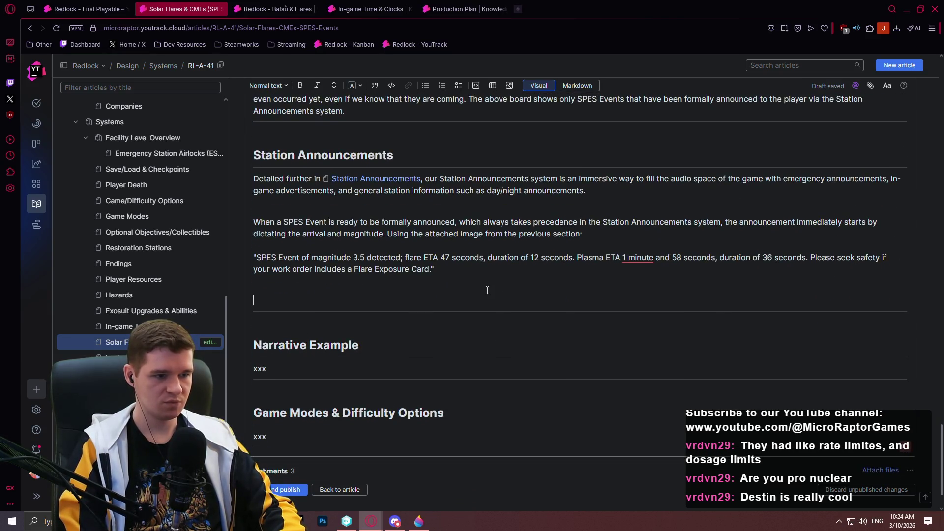
{"action": "type", "text": "We plan "}
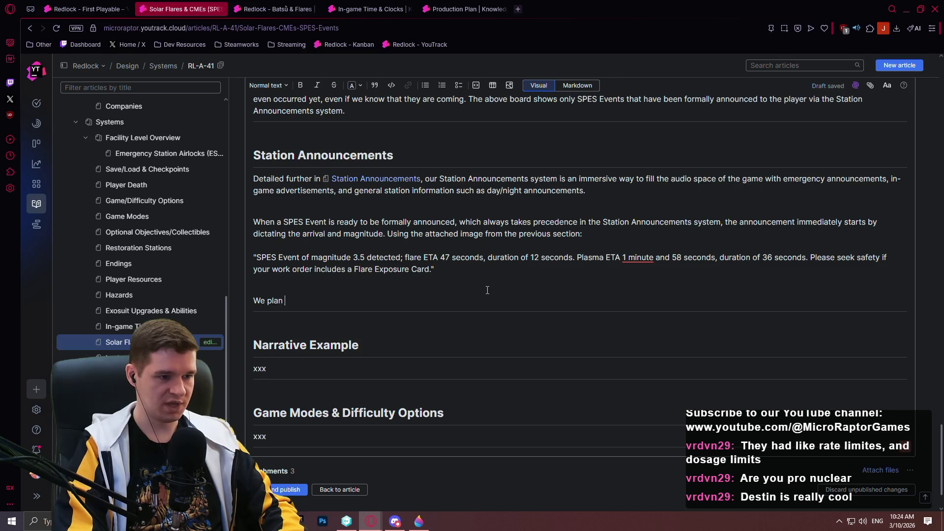
{"action": "type", "text": "to have Station "}
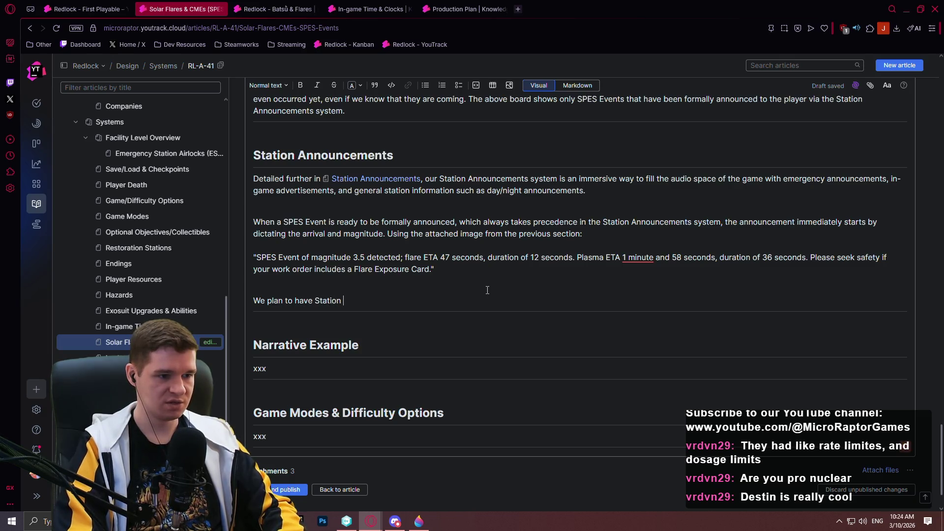
{"action": "type", "text": "Announcem"}
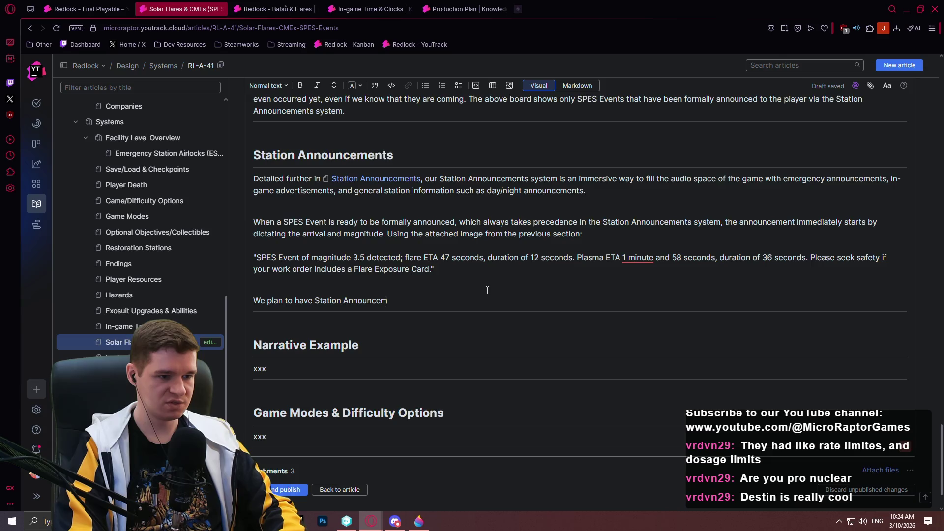
{"action": "type", "text": "ents for the foll"}
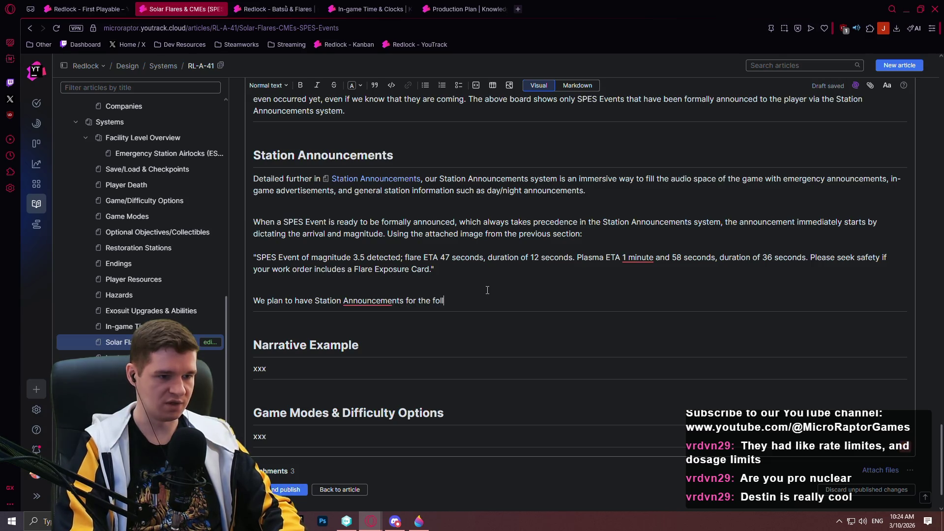
{"action": "type", "text": "owing events"}
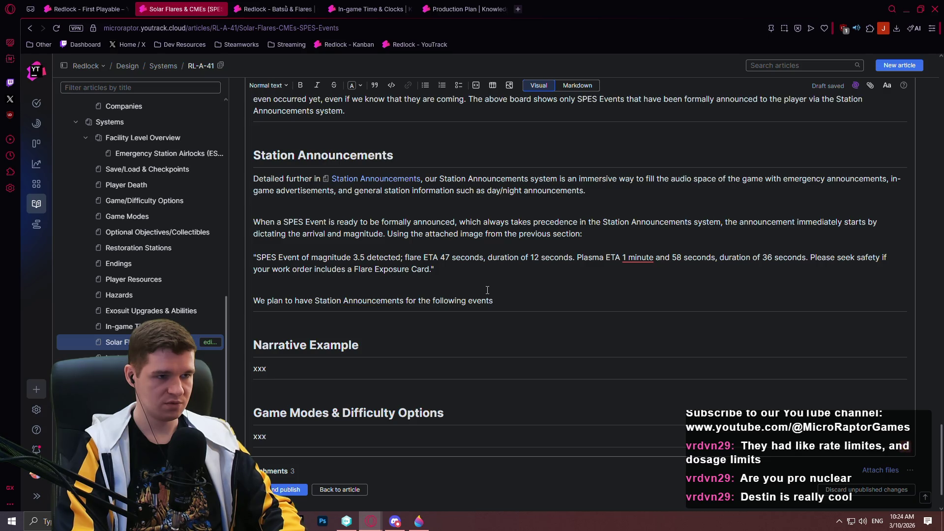
{"action": "type", "text": " related to"}
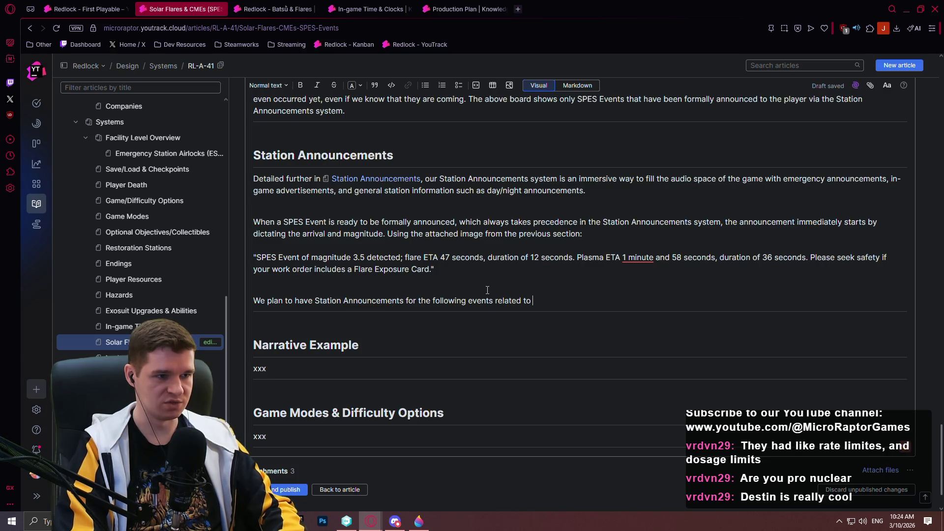
{"action": "type", "text": " Flares/C"}
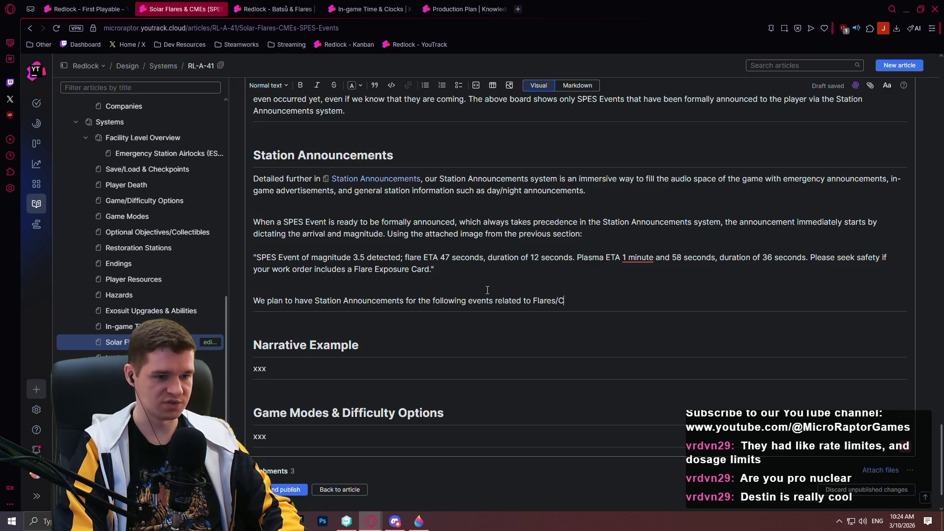
{"action": "type", "text": "MEs"}
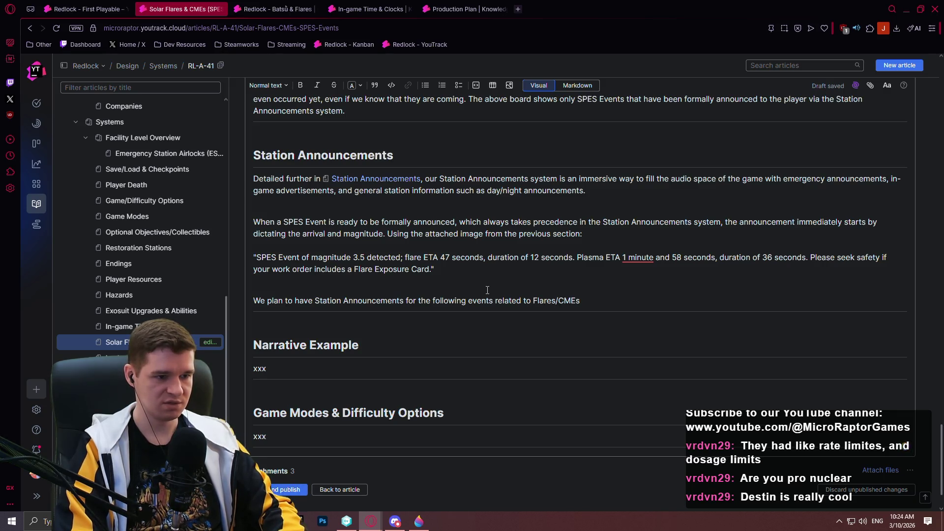
{"action": "type", "text": ":"}
{"action": "key", "text": "Return"}
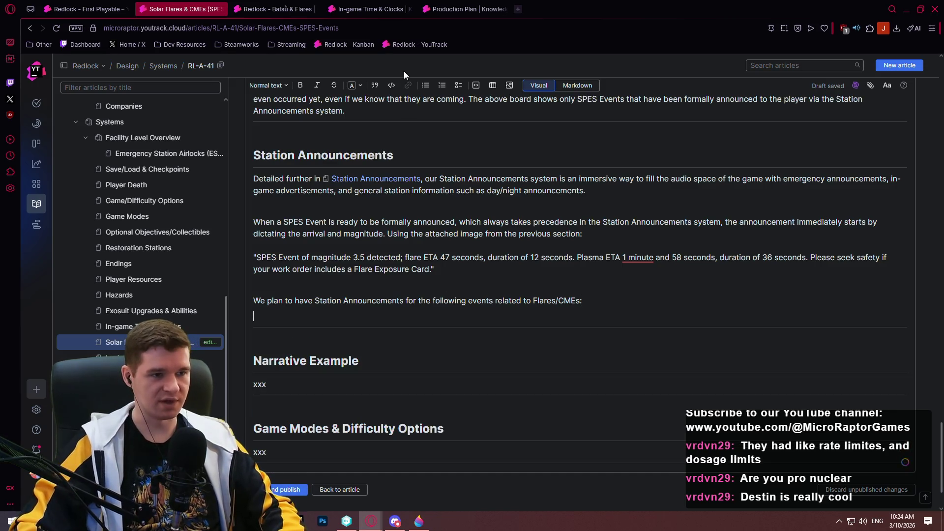
{"action": "left_click", "coordinate": [426, 86]}
Step: List bullets 'Initial formal announcement of flare detection', 'Flare arrival countdown from 10s out' and 'Flare arrival'
{"action": "type", "text": "Ini"}
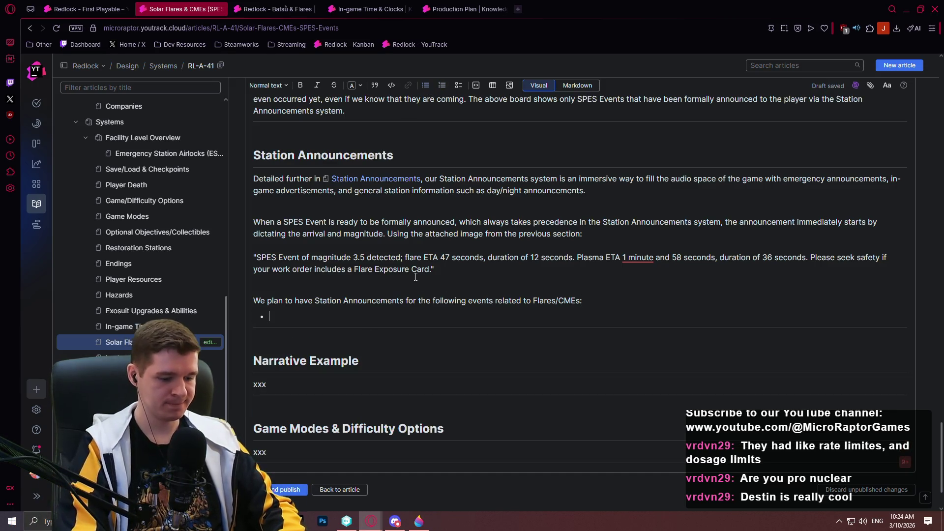
{"action": "type", "text": "tial "}
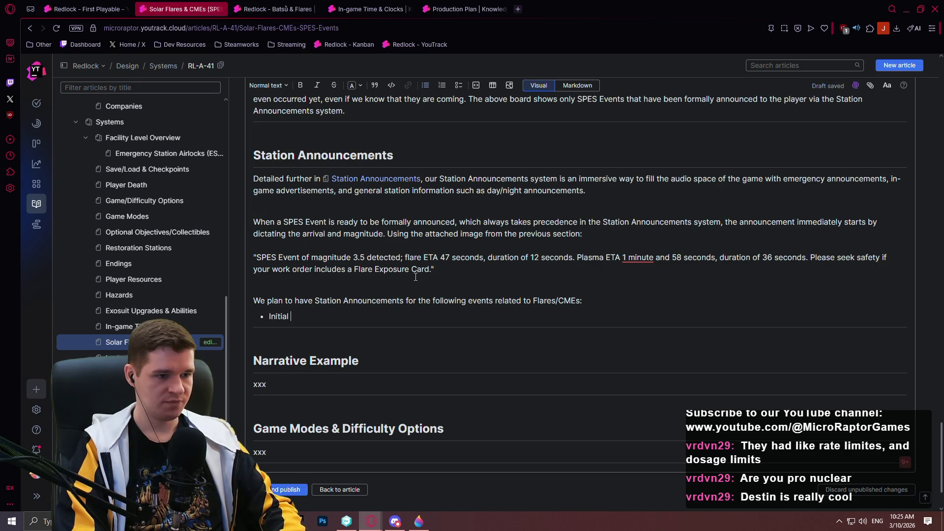
{"action": "type", "text": "formal announcement of flare detection"}
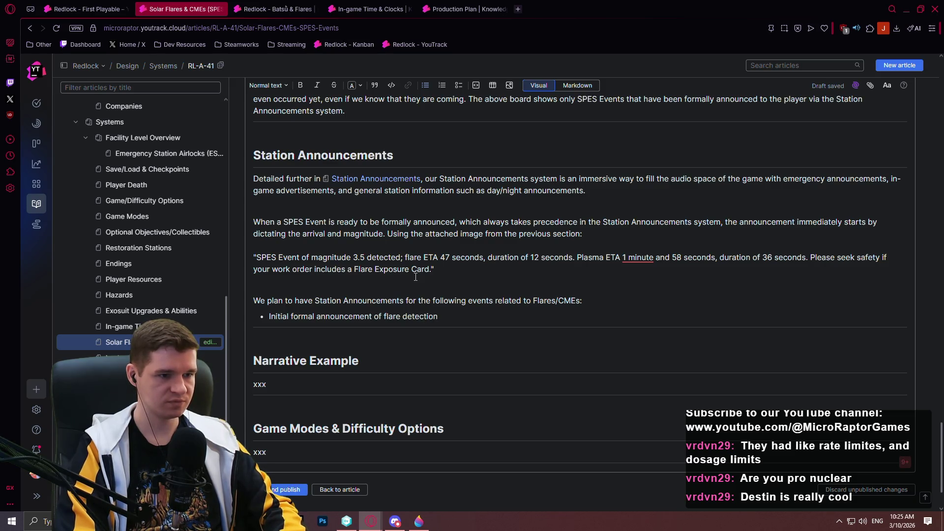
{"action": "key", "text": "Return"}
{"action": "type", "text": "Flare arrival countdow"}
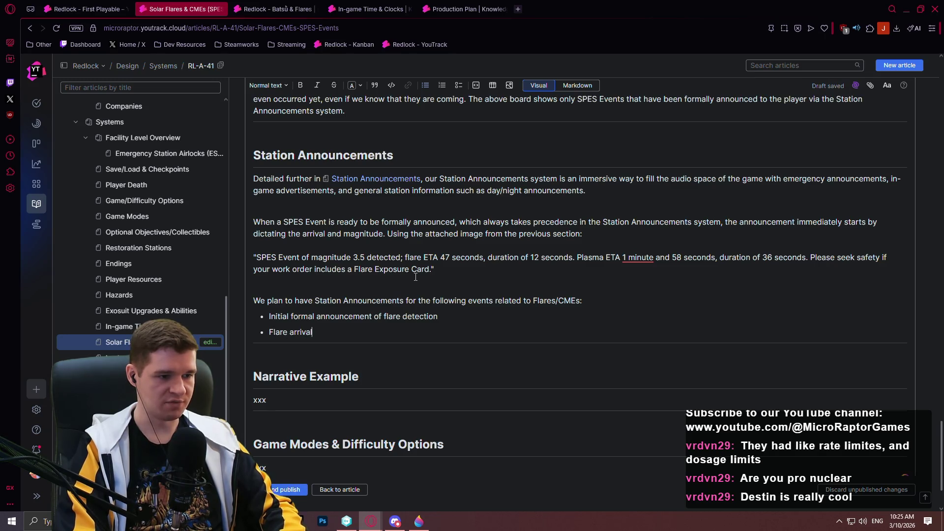
{"action": "type", "text": "n "}
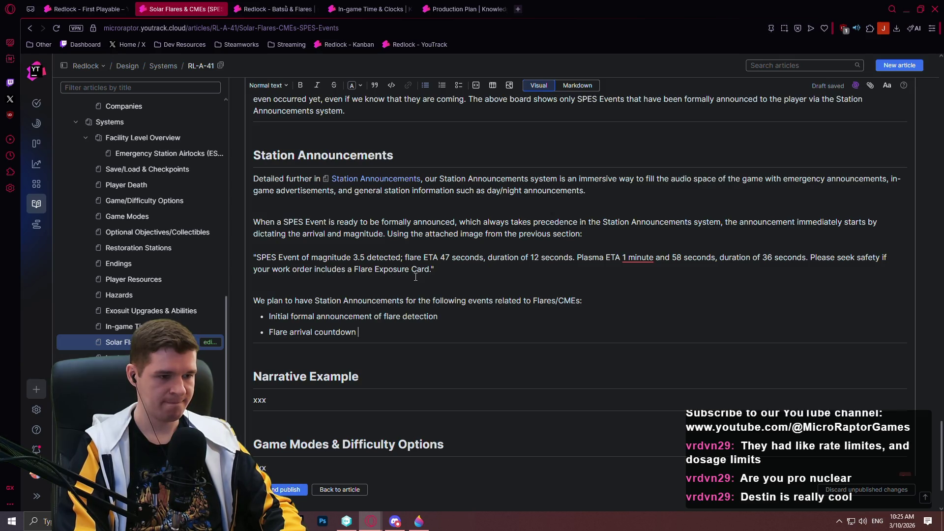
{"action": "type", "text": "from 10s out"}
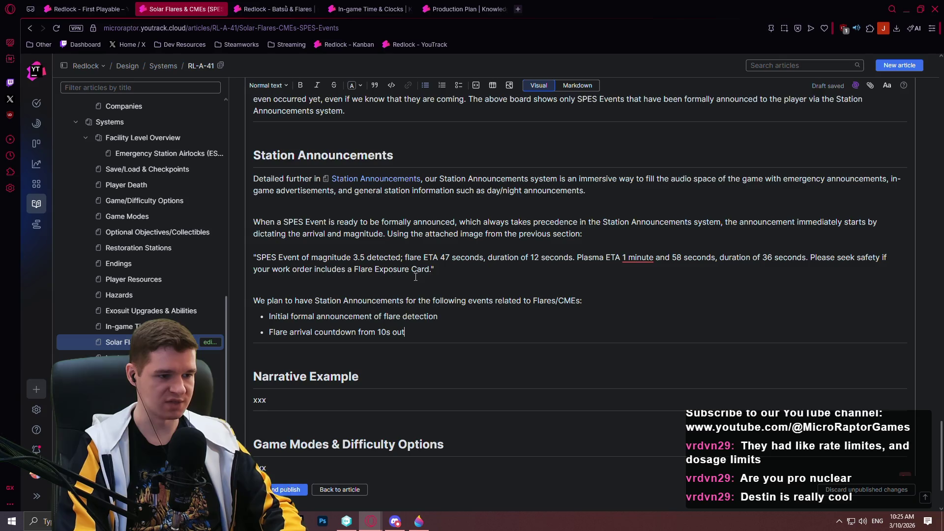
{"action": "key", "text": "Return"}
{"action": "type", "text": "F"}
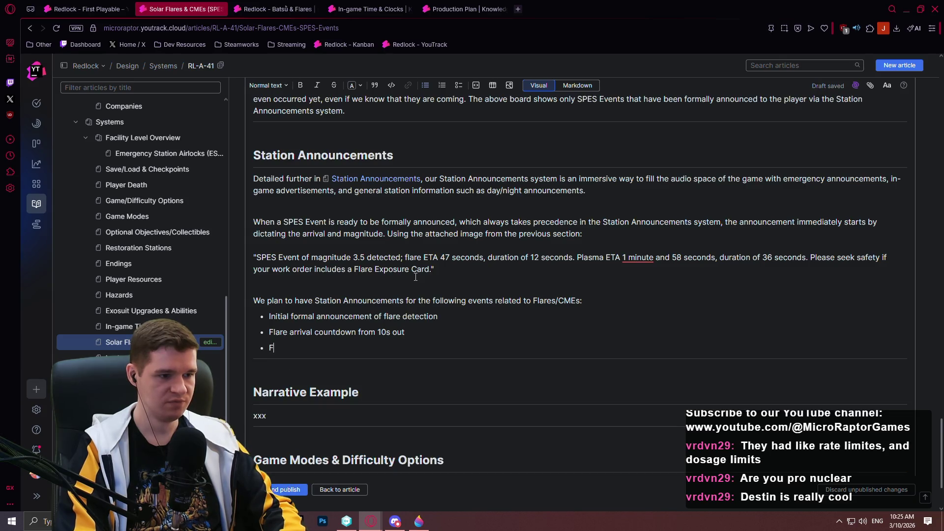
{"action": "type", "text": "lare arrival"}
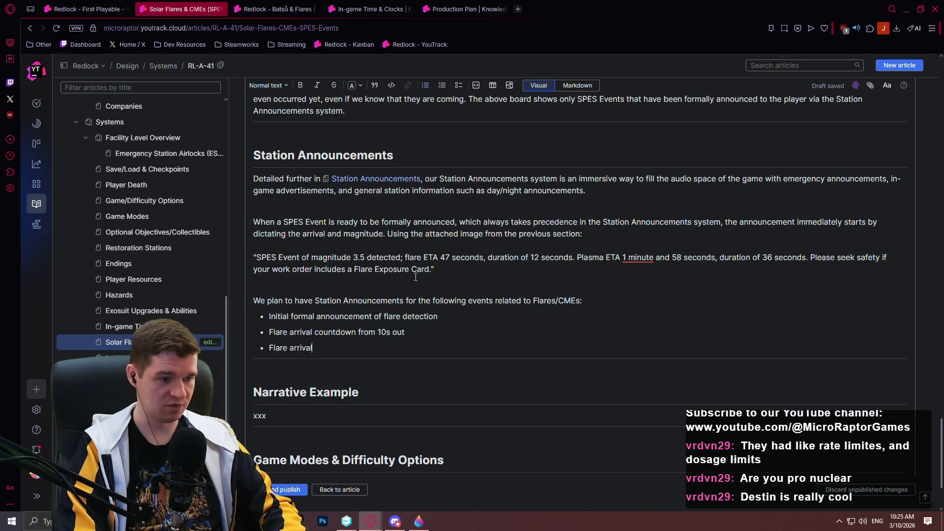
Step: Add an 'x' placeholder bullet, exit the list, and begin 'For any announcements made from a certain time'
{"action": "key", "text": "Return"}
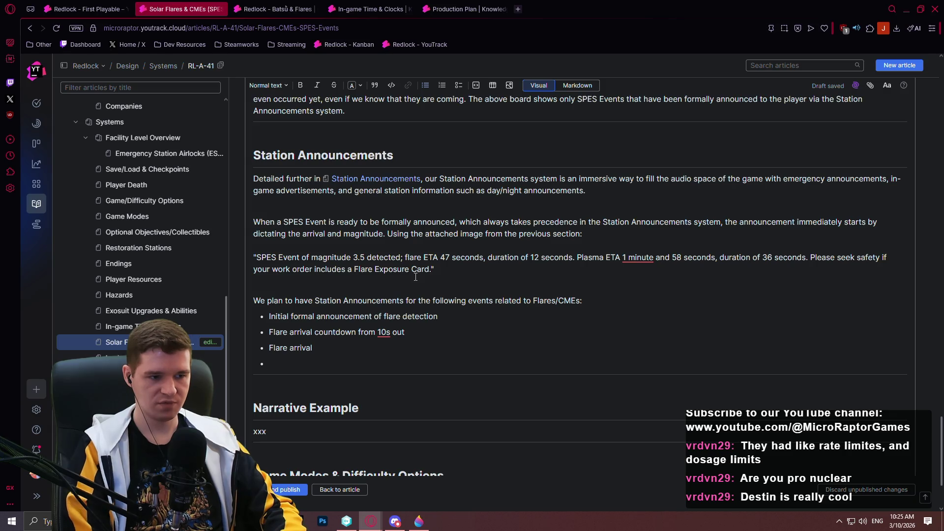
{"action": "key", "text": "Up"}
{"action": "key", "text": "Up"}
{"action": "key", "text": "Right"}
{"action": "key", "text": "Right"}
{"action": "key", "text": "Right"}
{"action": "key", "text": "Right"}
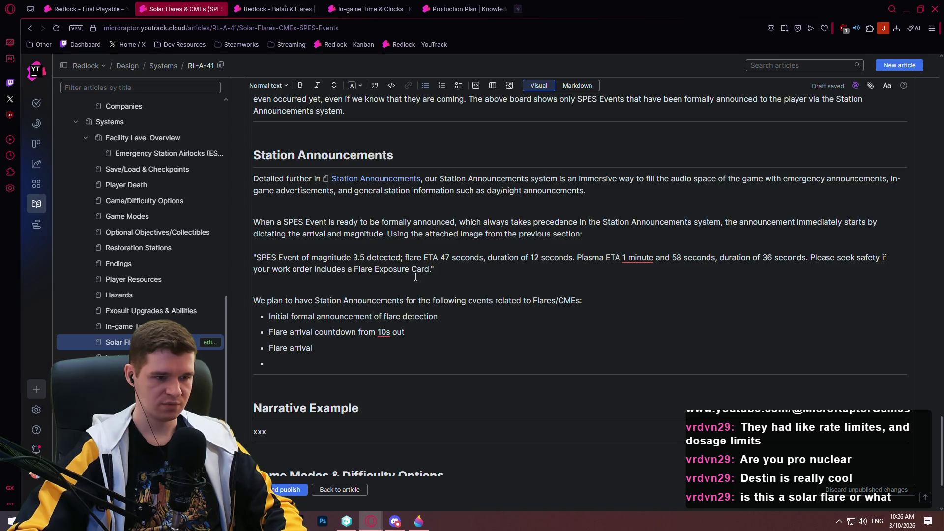
{"action": "type", "text": "x"}
{"action": "key", "text": "Return"}
{"action": "key", "text": "Return"}
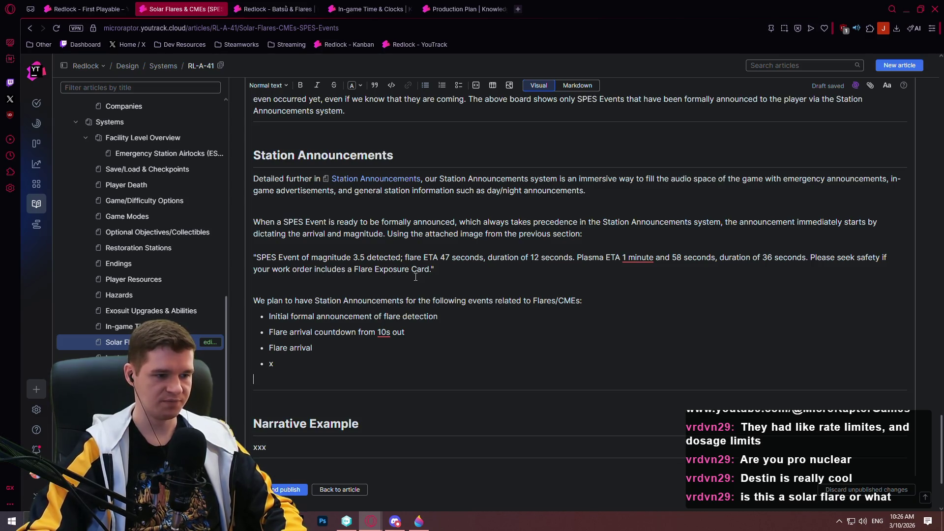
{"action": "key", "text": "Return"}
{"action": "type", "text": "For any"}
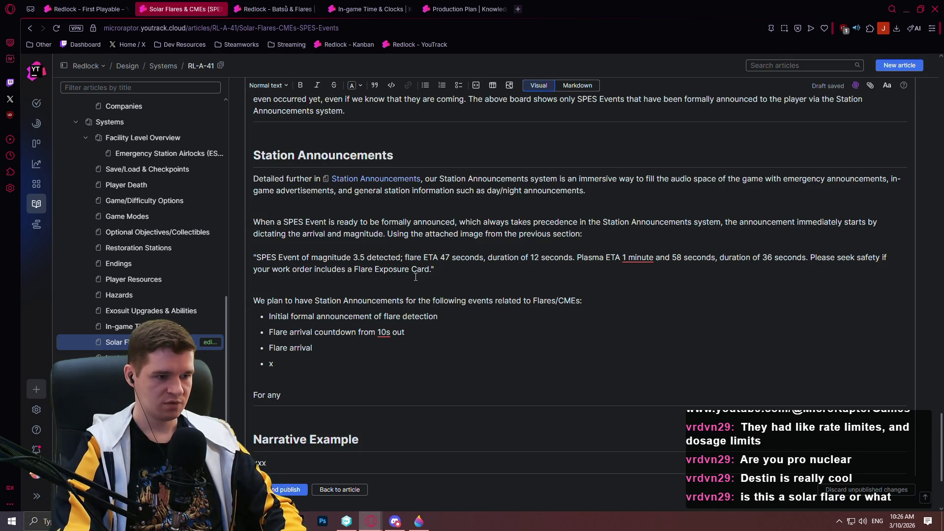
{"action": "type", "text": " announcements made"}
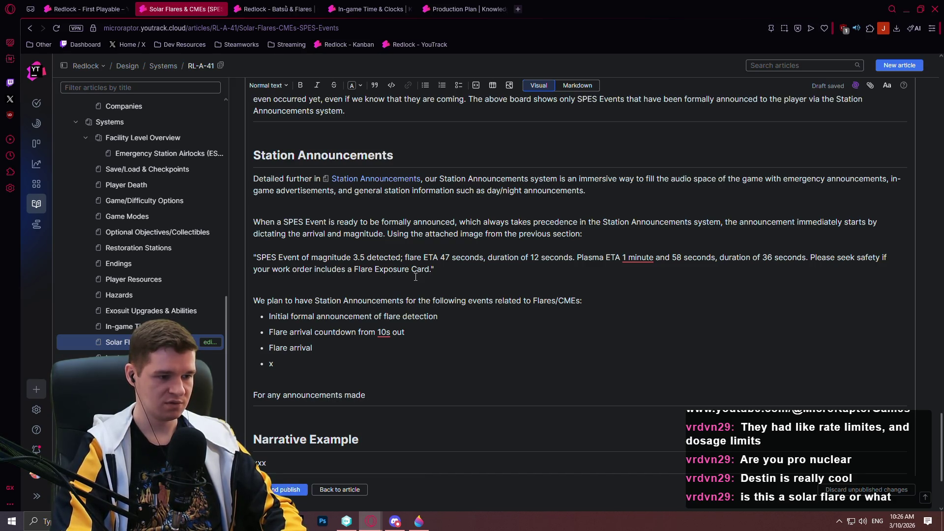
{"action": "type", "text": " from a certain tm"}
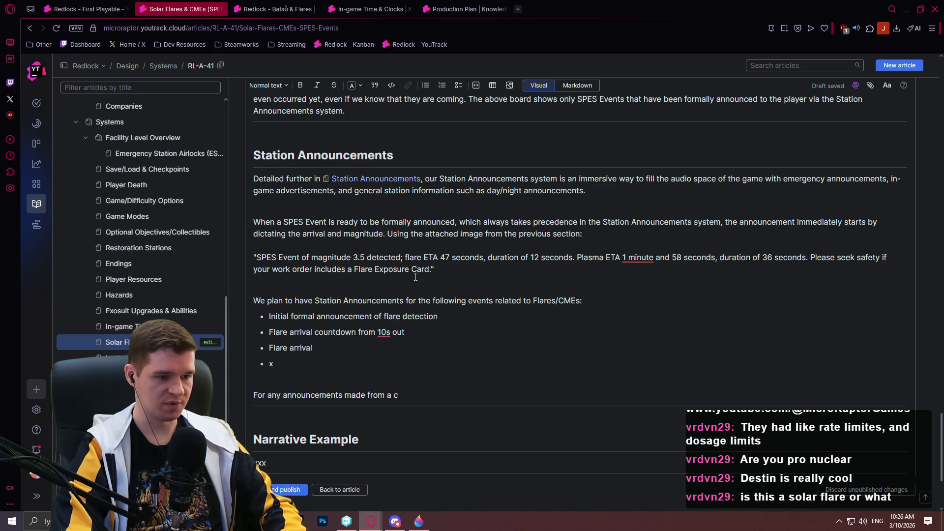
Step: Explain countdowns use the minimum of the countdown's max and a 10s limit, with an 8-second flare example
{"action": "key", "text": "BackSpace"}
{"action": "key", "text": "BackSpace"}
{"action": "type", "text": "ime, such as "}
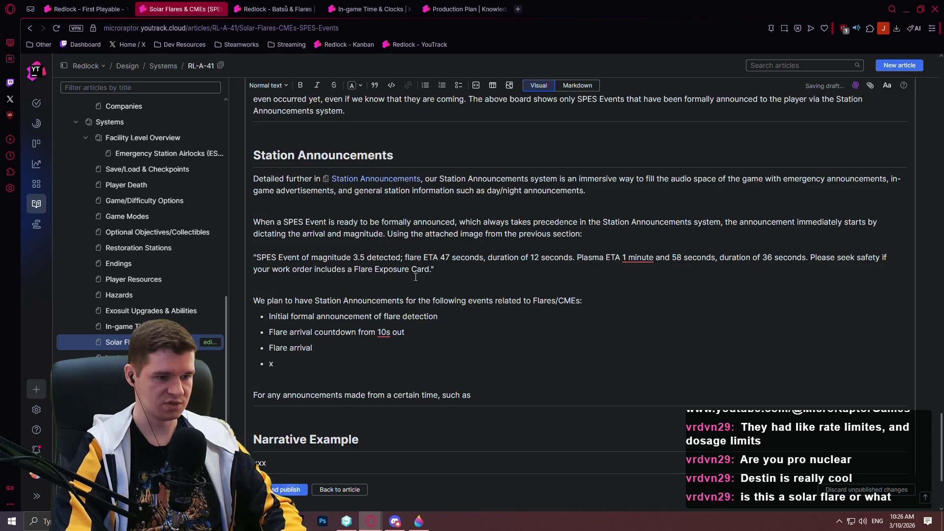
{"action": "type", "text": "co"}
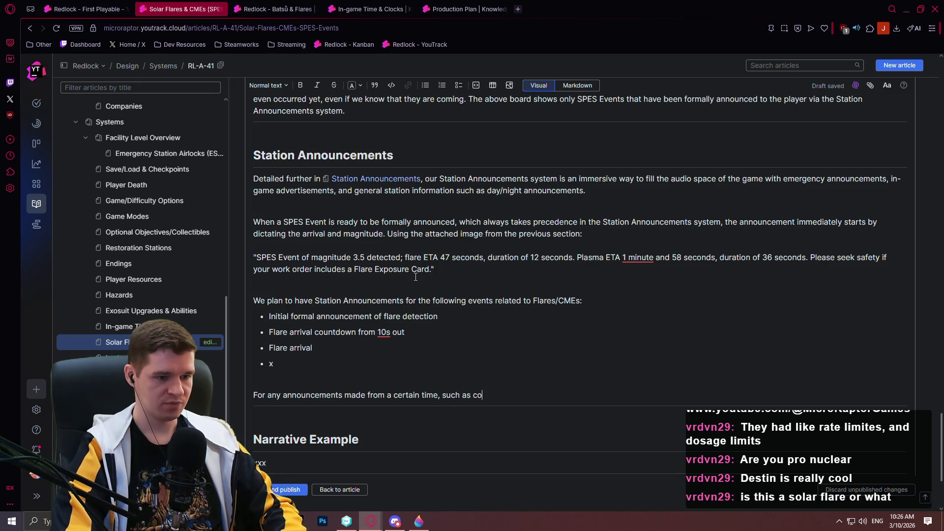
{"action": "type", "text": "unting d"}
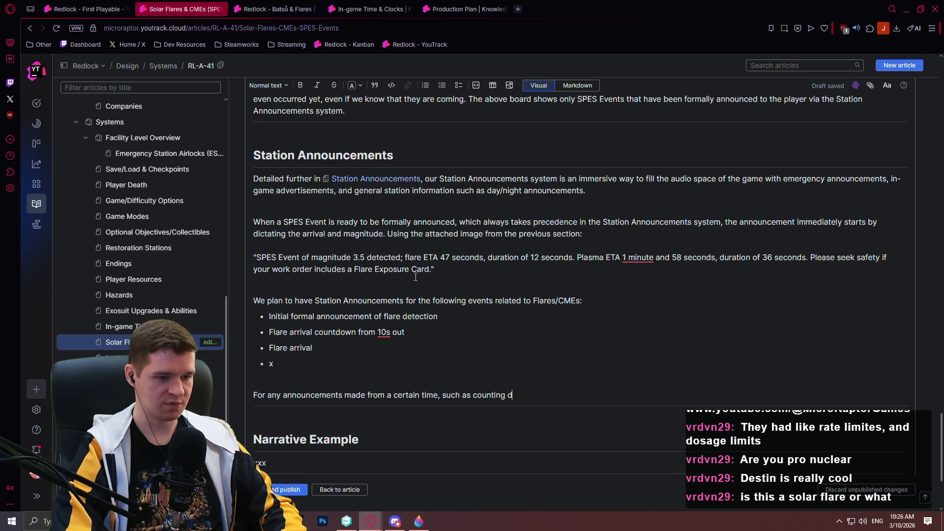
{"action": "type", "text": "own to the end of "}
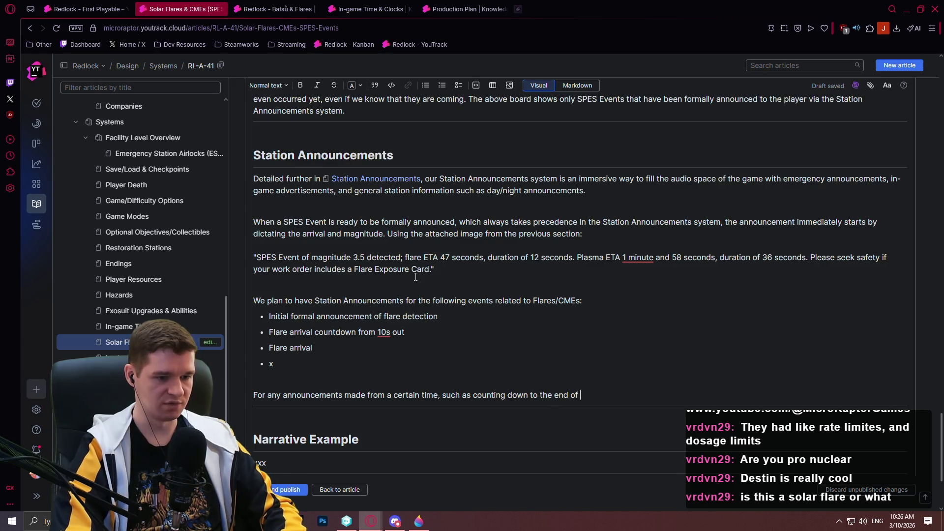
{"action": "type", "text": "a flare, t"}
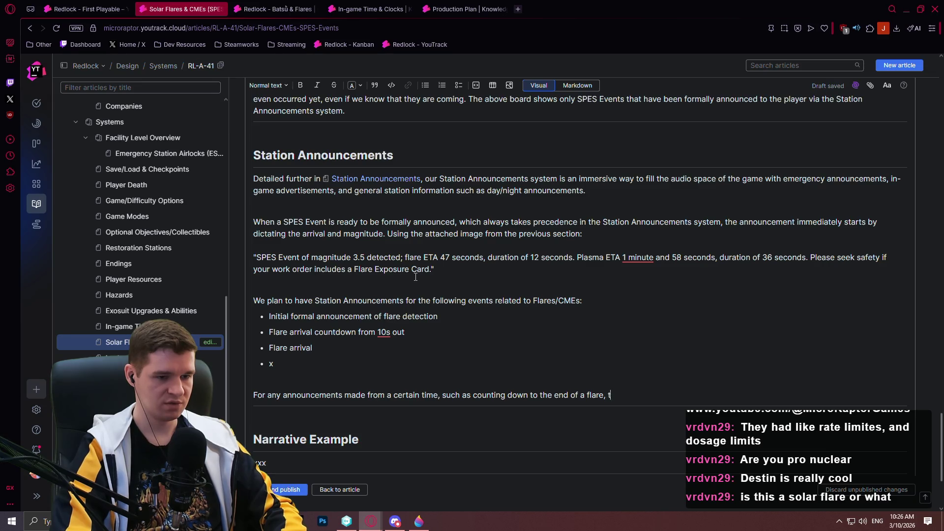
{"action": "type", "text": "he miim"}
{"action": "key", "text": "BackSpace"}
{"action": "key", "text": "BackSpace"}
{"action": "key", "text": "BackSpace"}
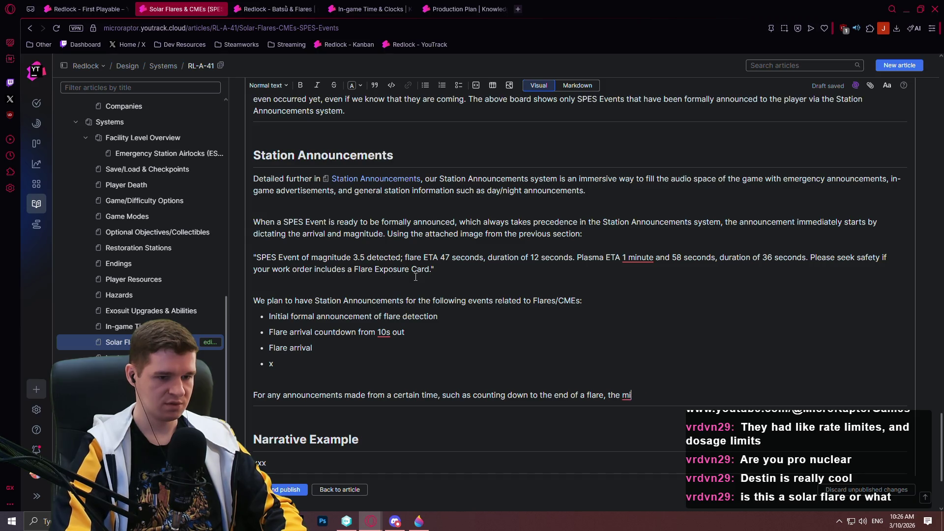
{"action": "type", "text": "nimum time is picked betew"}
{"action": "key", "text": "BackSpace"}
{"action": "key", "text": "BackSpace"}
{"action": "type", "text": "ween the countdown's max and"}
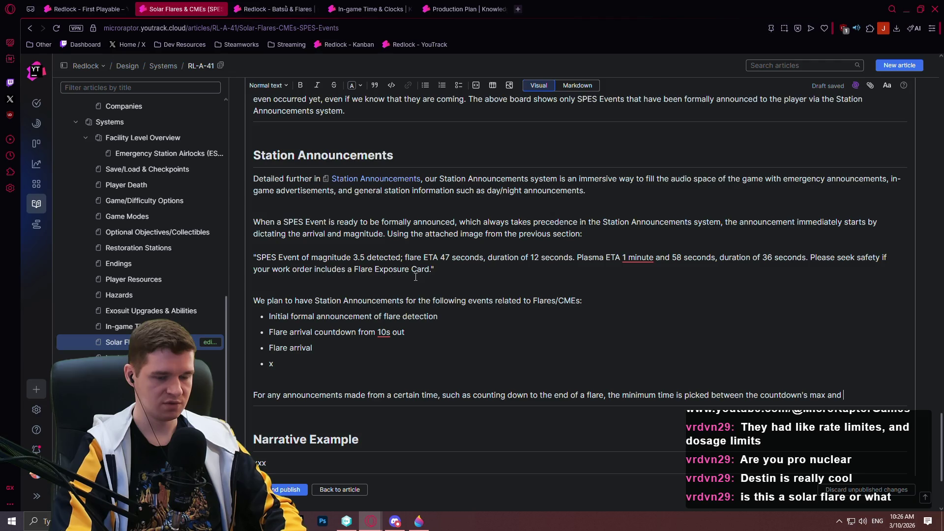
{"action": "type", "text": "a limit of 10s."}
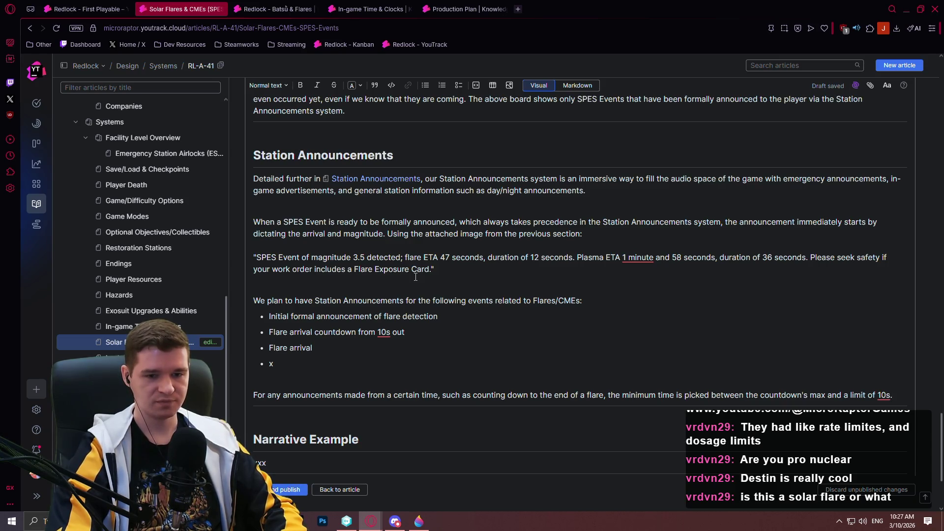
{"action": "type", "text": "In other words, if flare"}
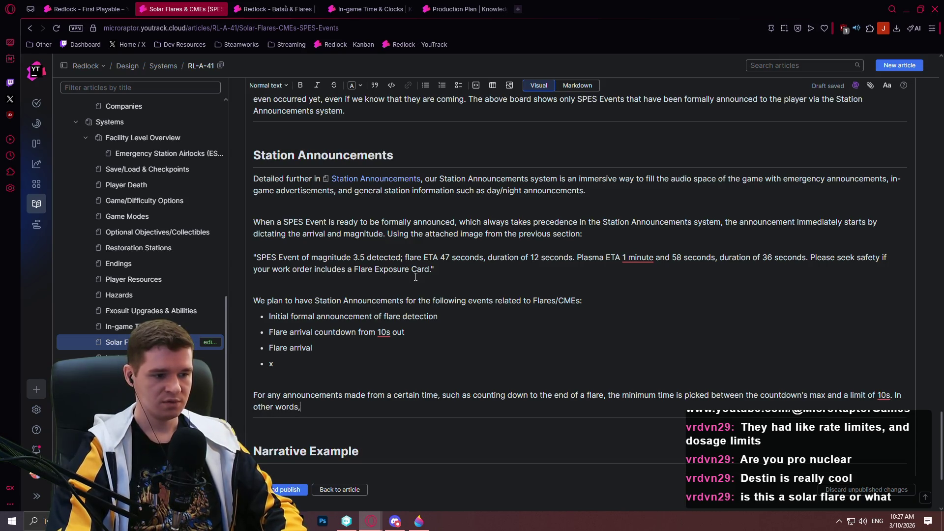
{"action": "type", "text": " dur"}
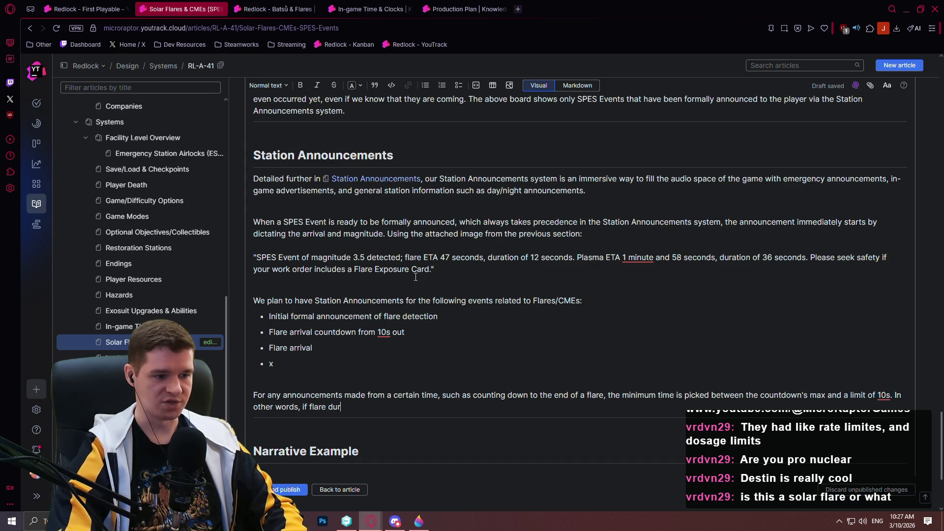
{"action": "type", "text": "ation is 8 sec"}
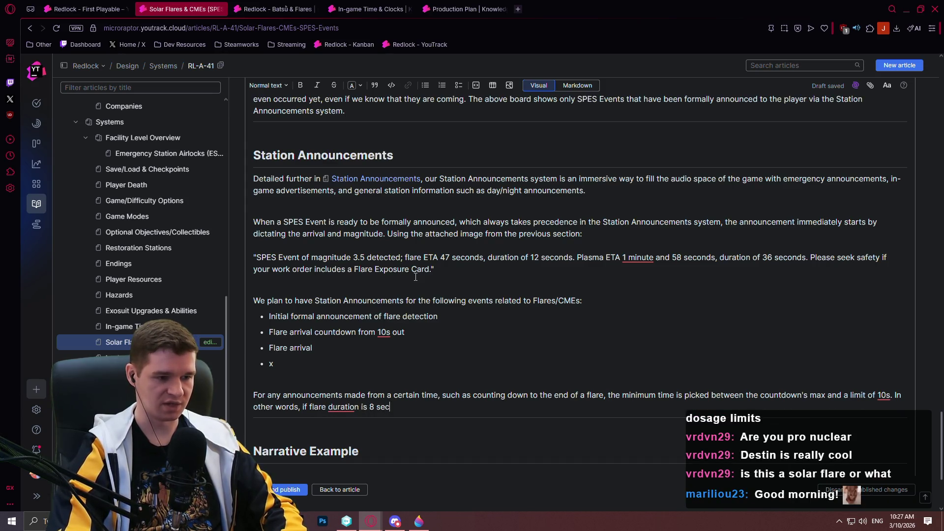
{"action": "type", "text": "onds, we co"}
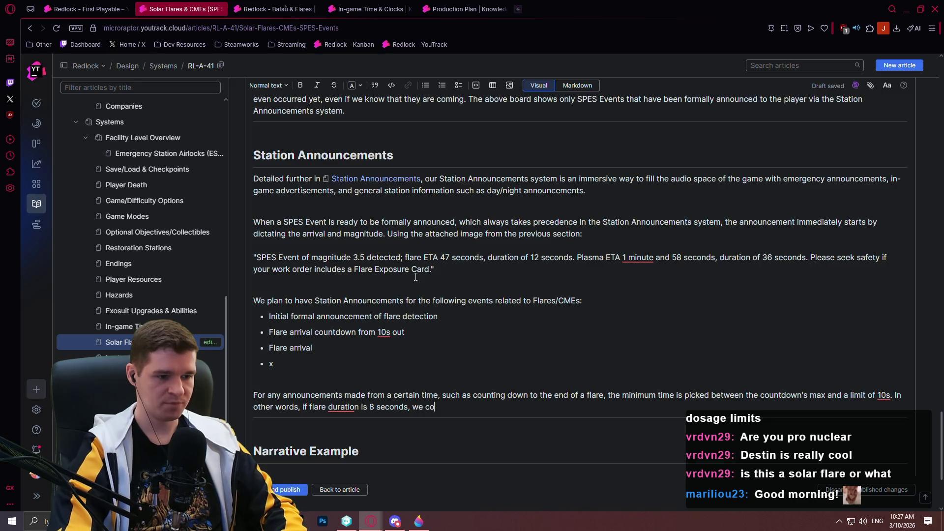
{"action": "type", "text": "unt down from 8"}
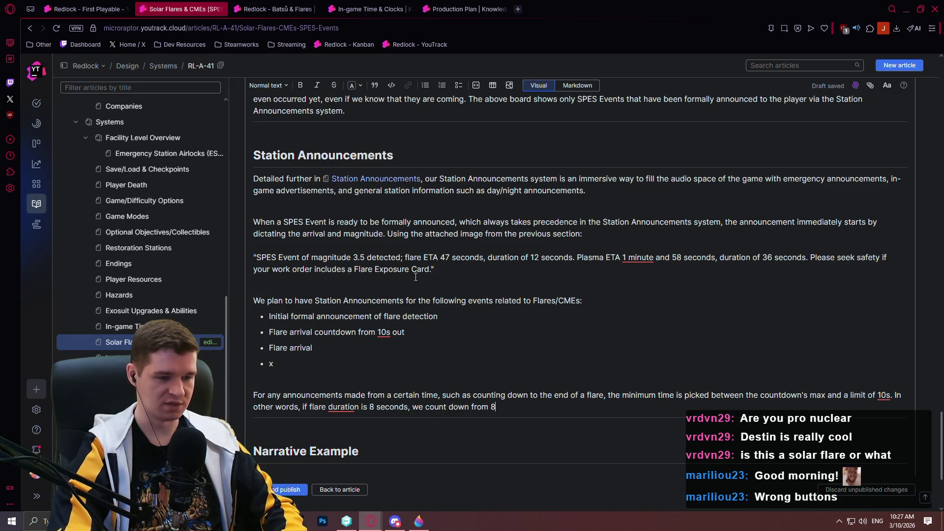
{"action": "type", "text": ". "}
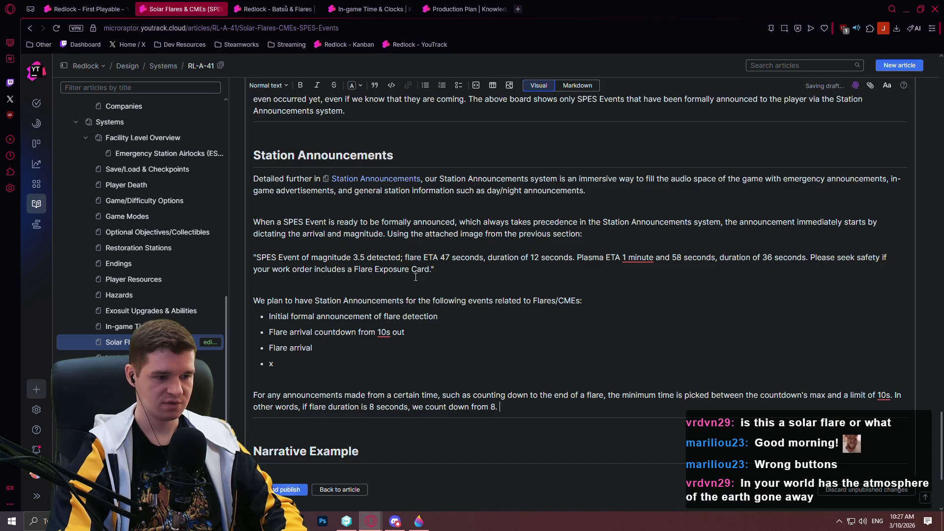
{"action": "type", "text": "If a flare ha"}
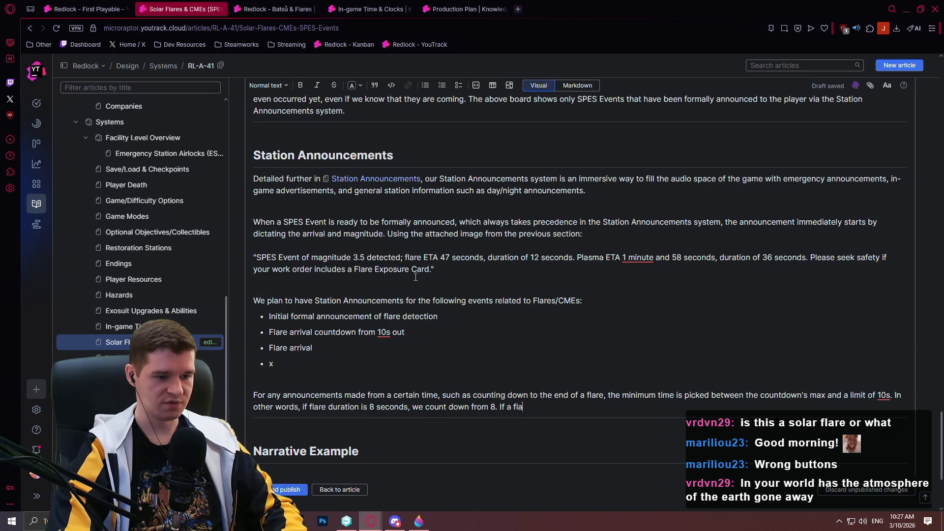
{"action": "type", "text": "s a d"}
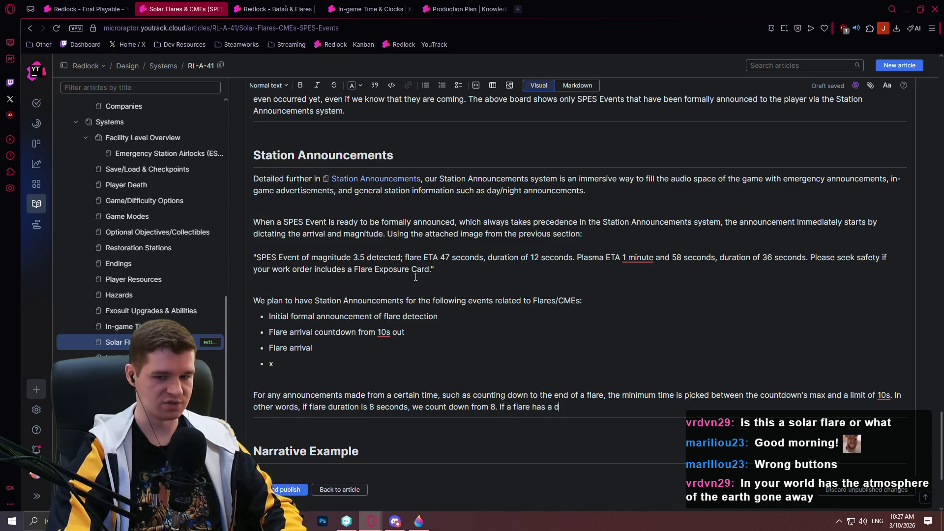
{"action": "type", "text": "uration of 15 seconds, we "}
{"action": "type", "text": "count down from "}
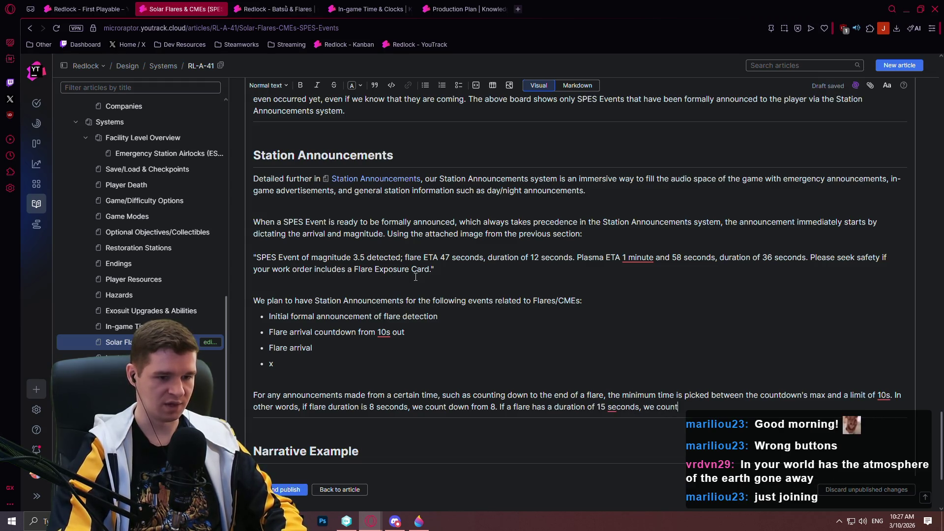
{"action": "type", "text": "10."}
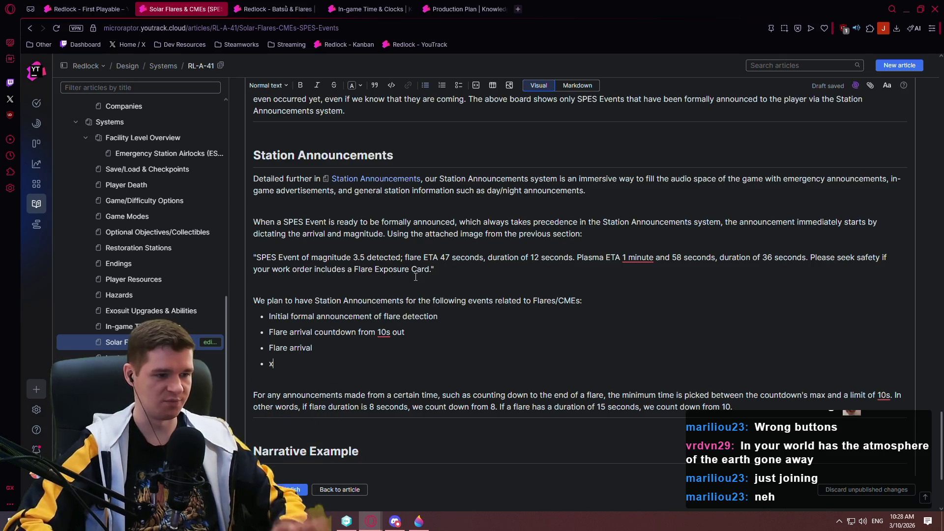
Step: Replace the 'x' bullet with 'Flare ending countdown from 10s out' and add an empty bullet below
{"action": "key", "text": "Up"}
{"action": "key", "text": "End"}
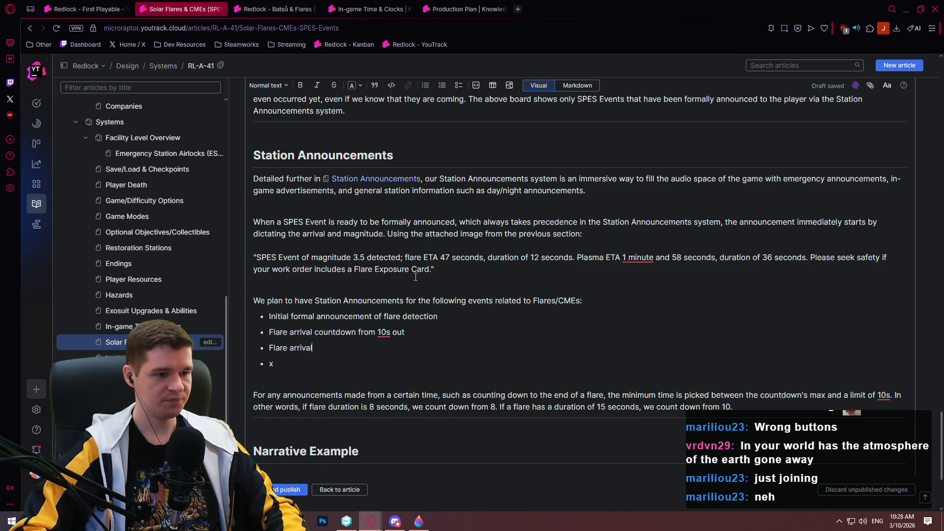
{"action": "key", "text": "BackSpace"}
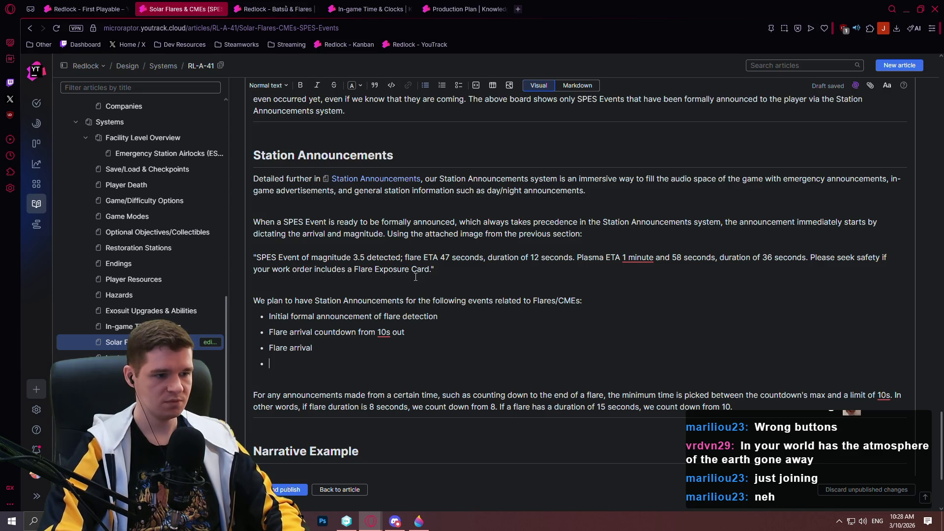
{"action": "type", "text": "Flare"}
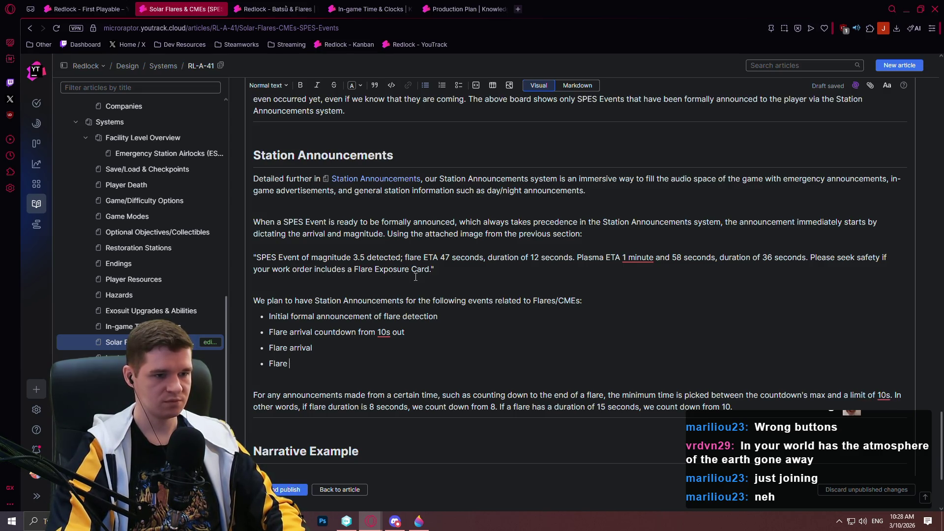
{"action": "type", "text": " ending"}
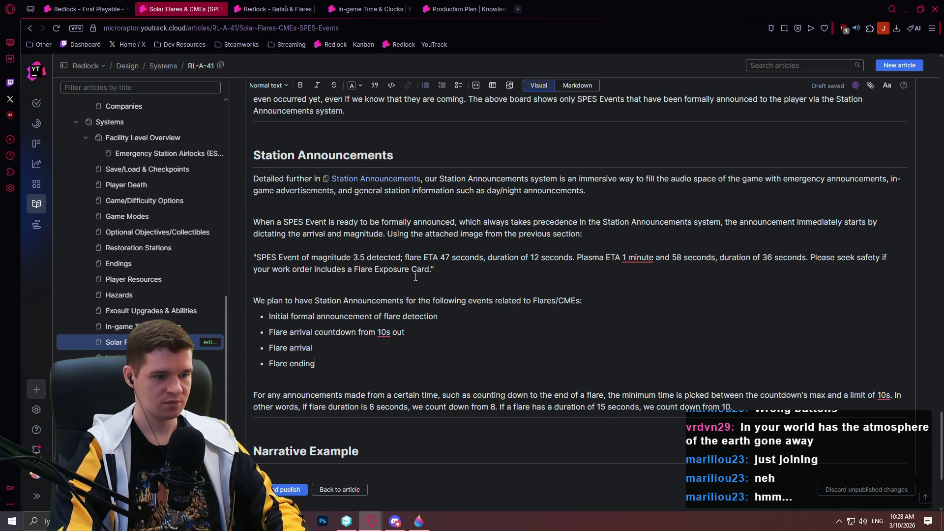
{"action": "type", "text": " countdown fro"}
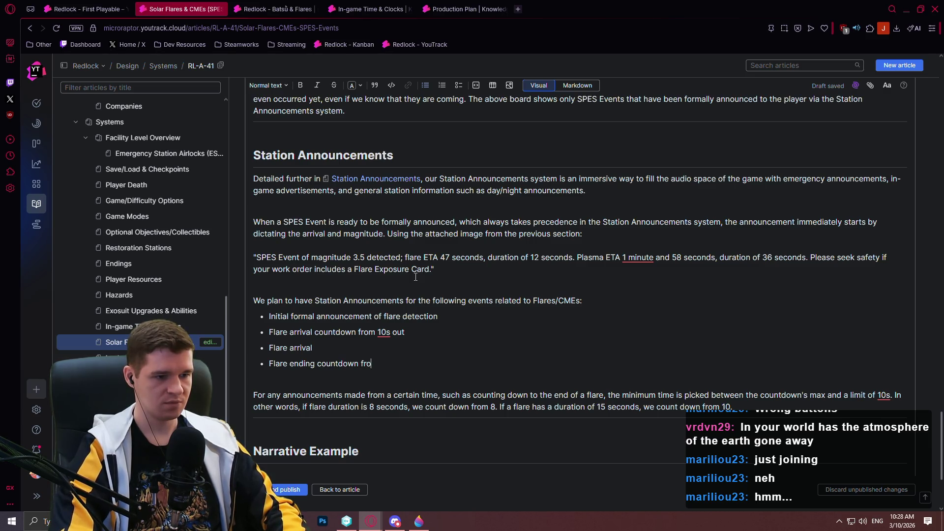
{"action": "type", "text": "m 10s out"}
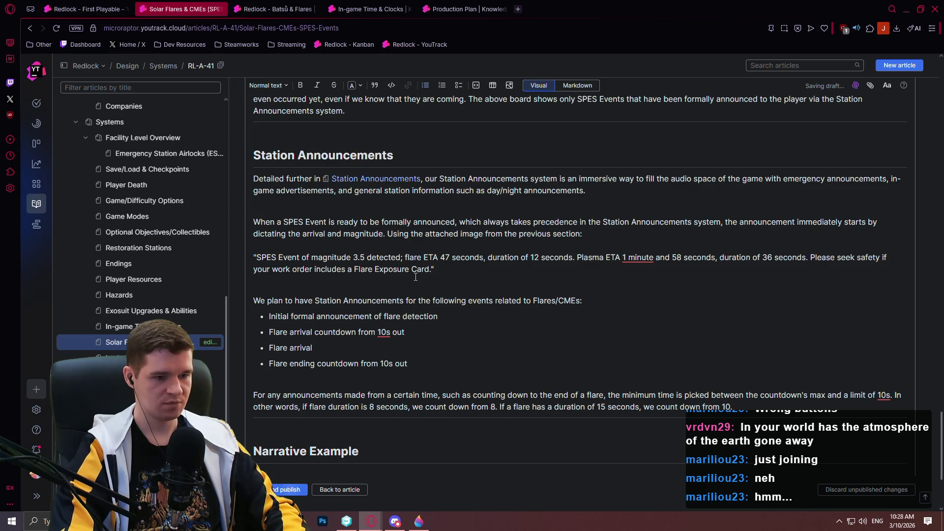
{"action": "key", "text": "Return"}
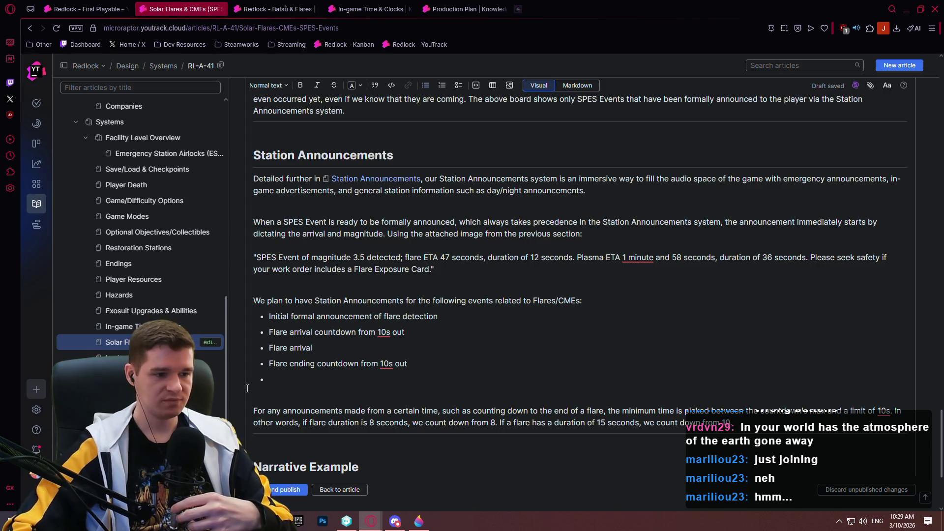
{"action": "left_click", "coordinate": [516, 10]}
{"action": "type", "text": "lhs 3844b"}
{"action": "key", "text": "Return"}
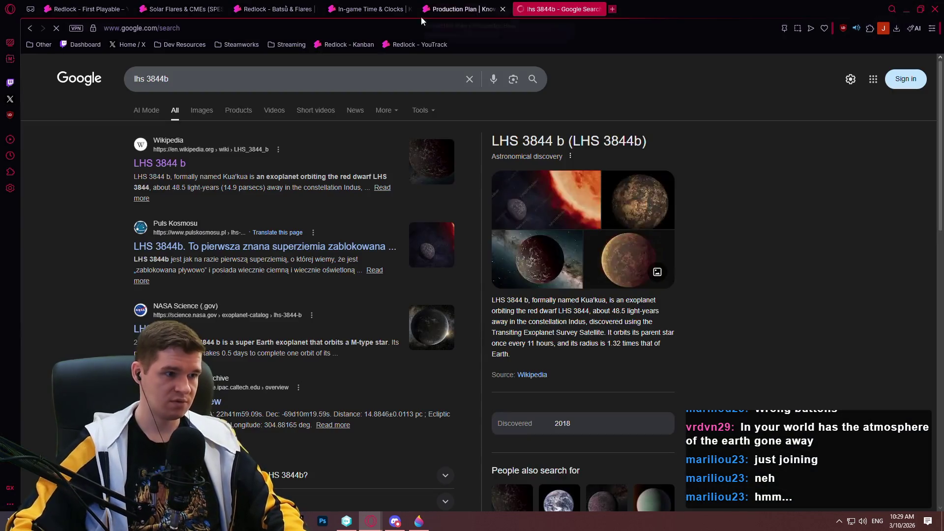
{"action": "left_click", "coordinate": [160, 163]}
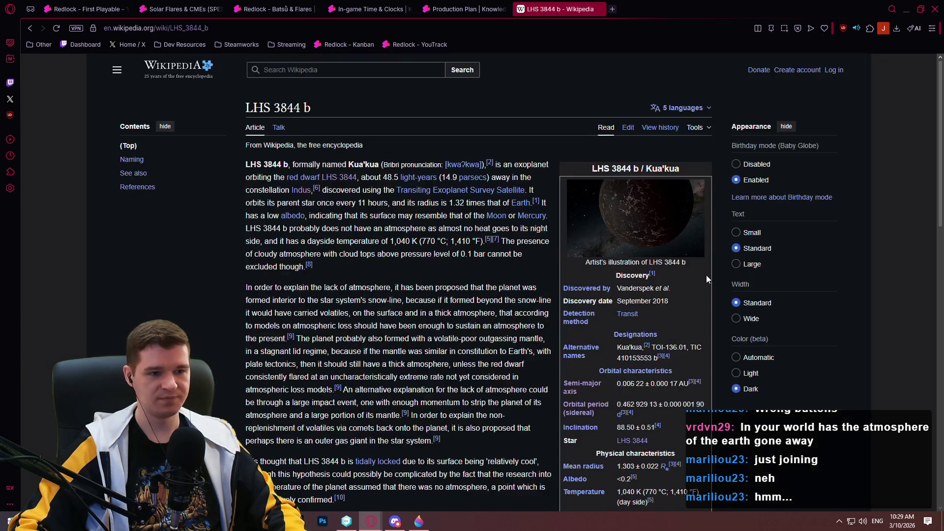
{"action": "scroll", "coordinate": [921, 277], "scroll_direction": "down", "scroll_amount": 1}
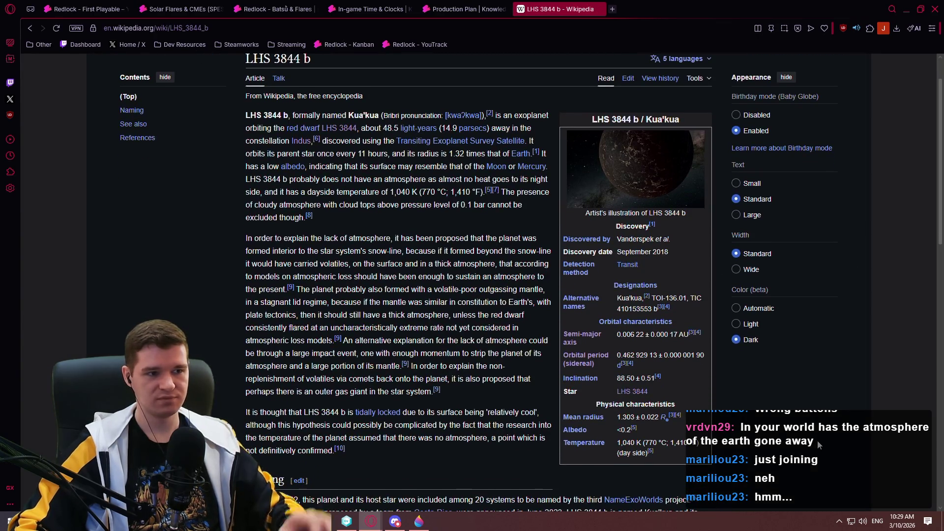
{"action": "scroll", "coordinate": [818, 444], "scroll_direction": "up", "scroll_amount": 1}
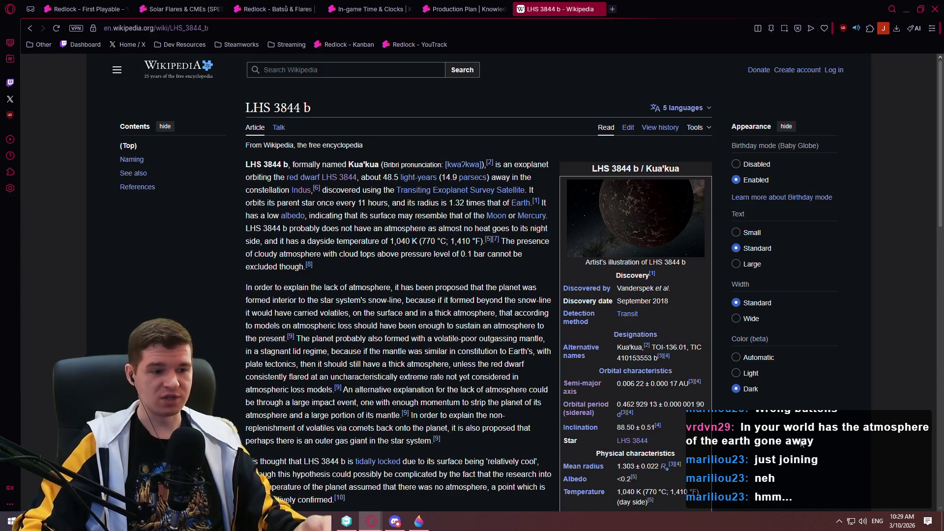
{"action": "scroll", "coordinate": [385, 381], "scroll_direction": "down", "scroll_amount": 1}
{"action": "scroll", "coordinate": [386, 381], "scroll_direction": "down", "scroll_amount": 1}
{"action": "left_click_drag", "start_coordinate": [341, 362], "coordinate": [403, 362]}
{"action": "left_click", "coordinate": [463, 375]}
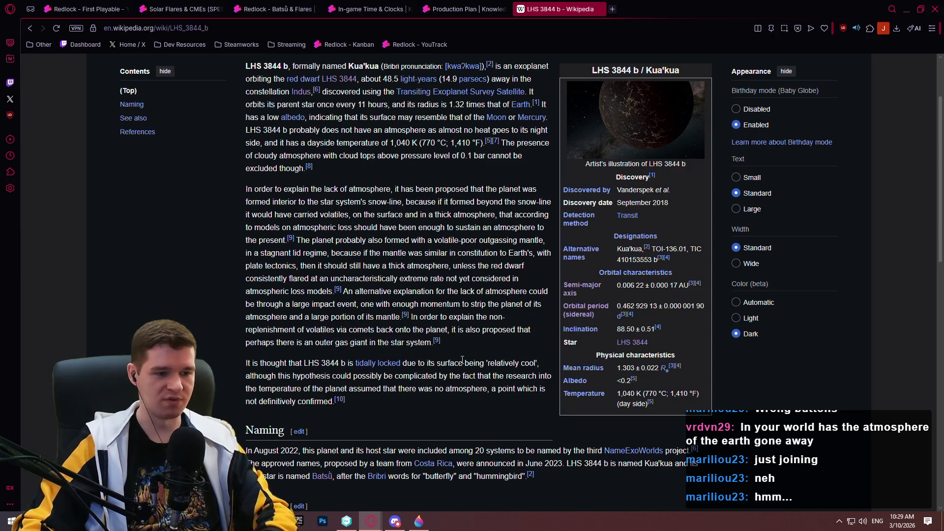
{"action": "left_click", "coordinate": [598, 9]}
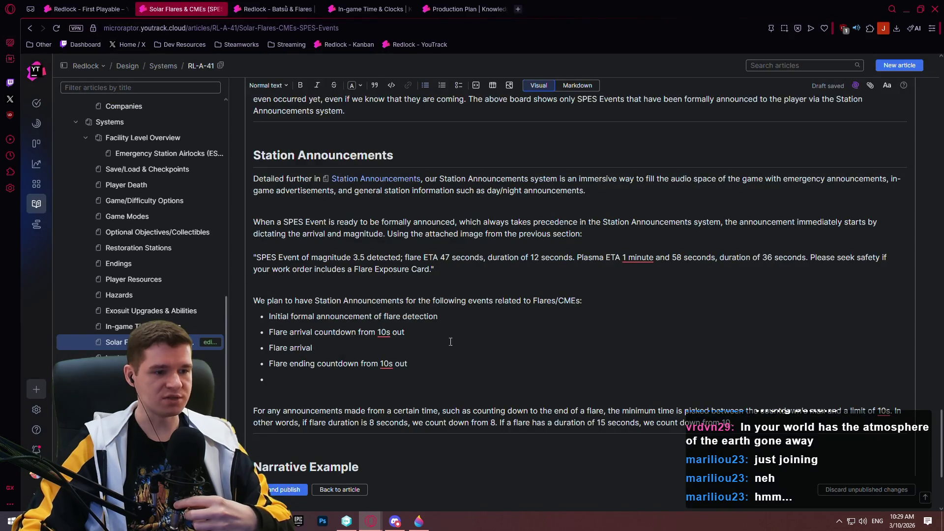
Step: Add bullets: Plasma arrival countdown from 10s out, Plasma arrival, Plasma ending countdown, formal SPES Event ending
{"action": "scroll", "coordinate": [392, 332], "scroll_direction": "up", "scroll_amount": 1}
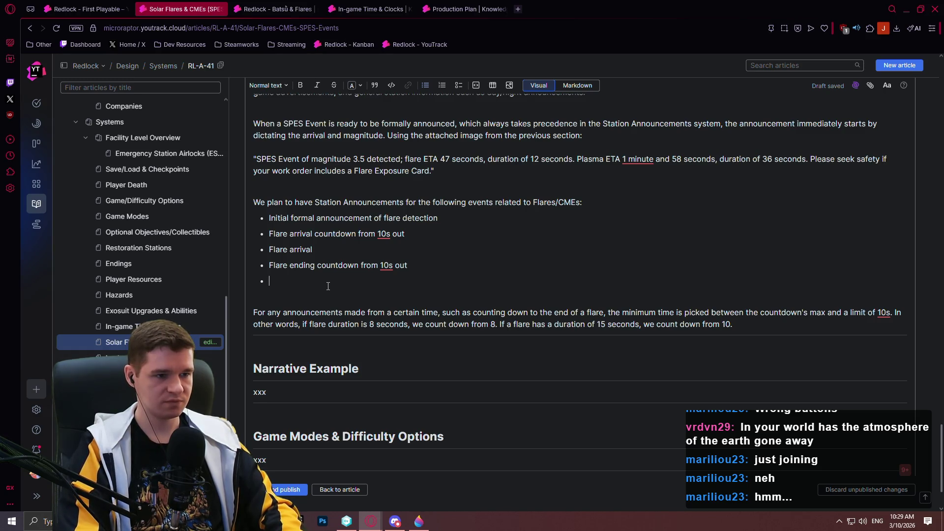
{"action": "type", "text": "P"}
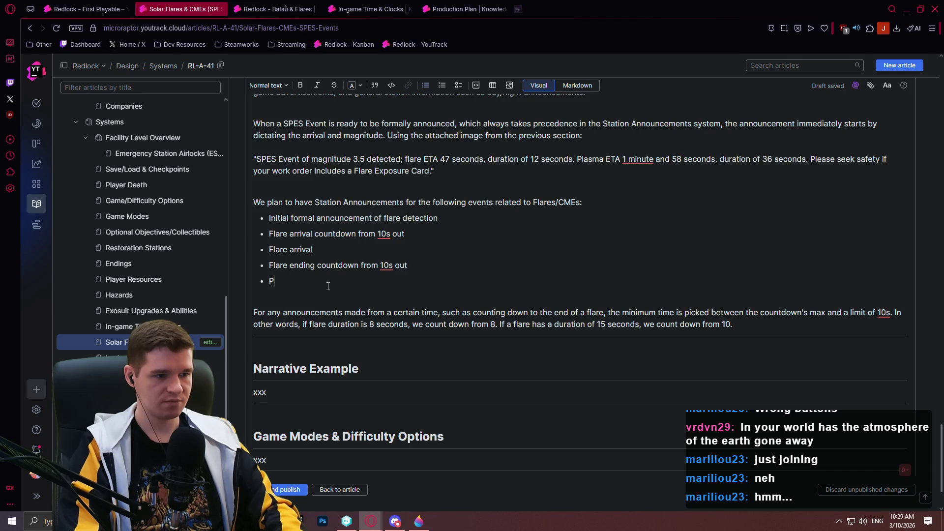
{"action": "type", "text": "lasma arri"}
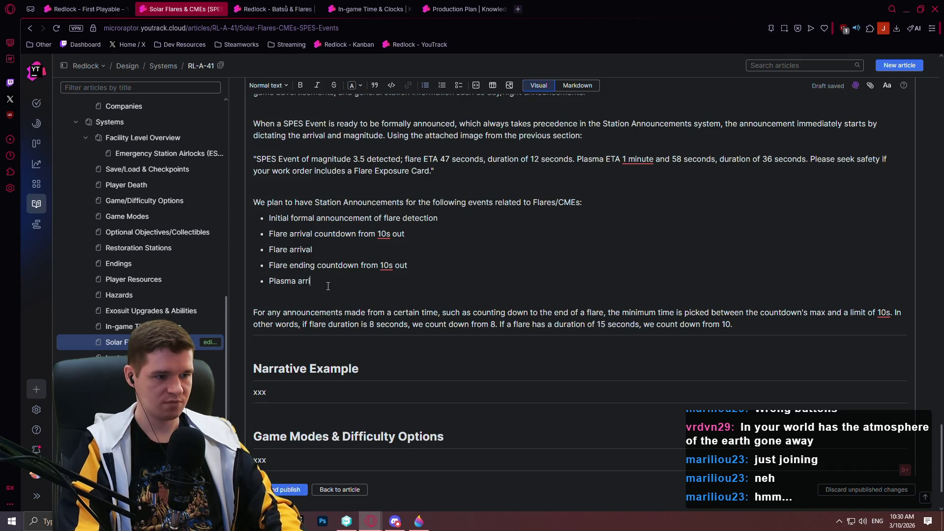
{"action": "type", "text": "val countdown from 10s out"}
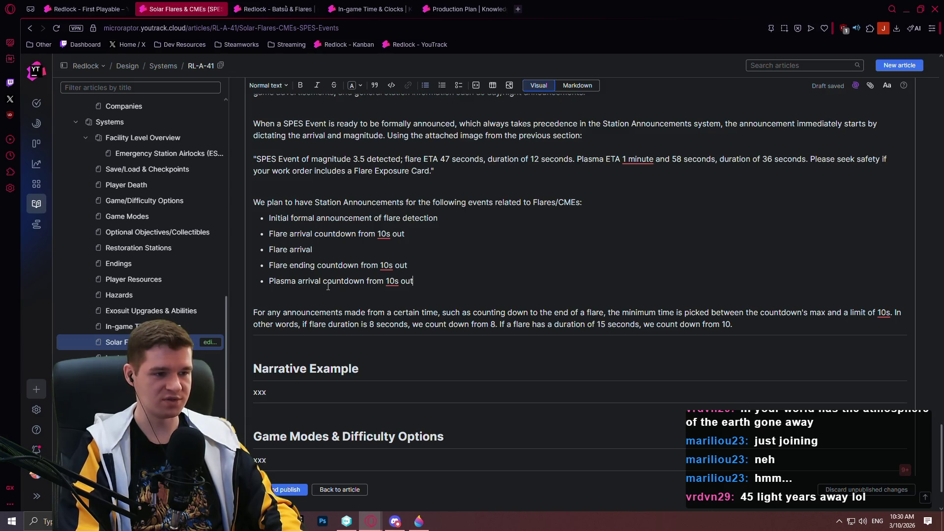
{"action": "key", "text": "Return"}
{"action": "type", "text": "Plasma arrival"}
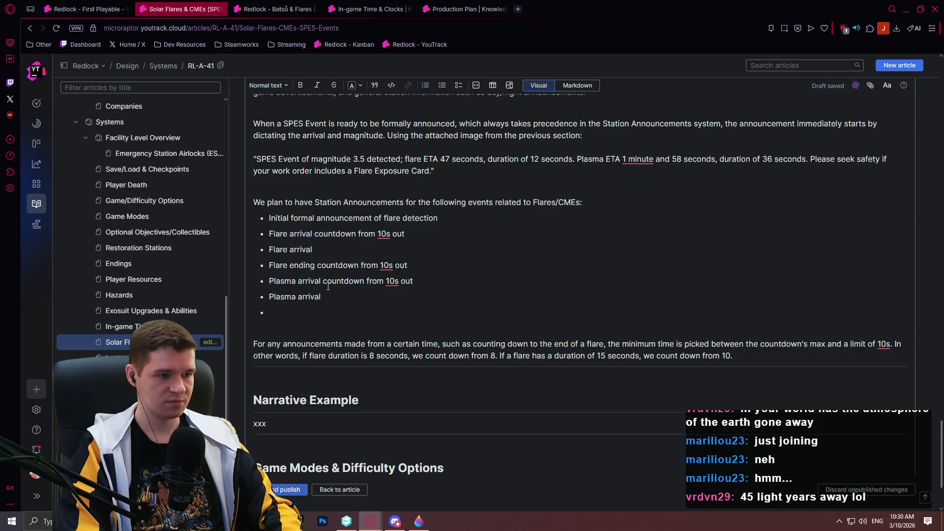
{"action": "type", "text": "asma ending countdown from"}
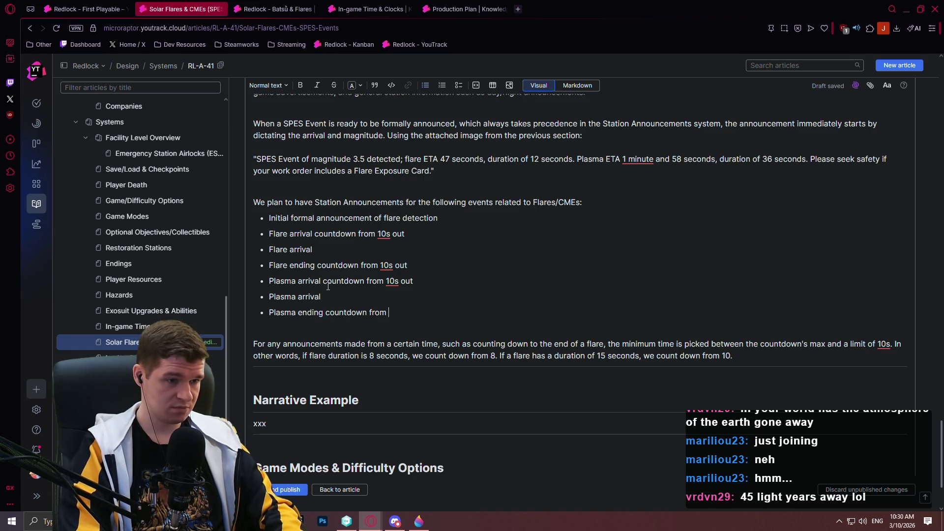
{"action": "type", "text": "s out"}
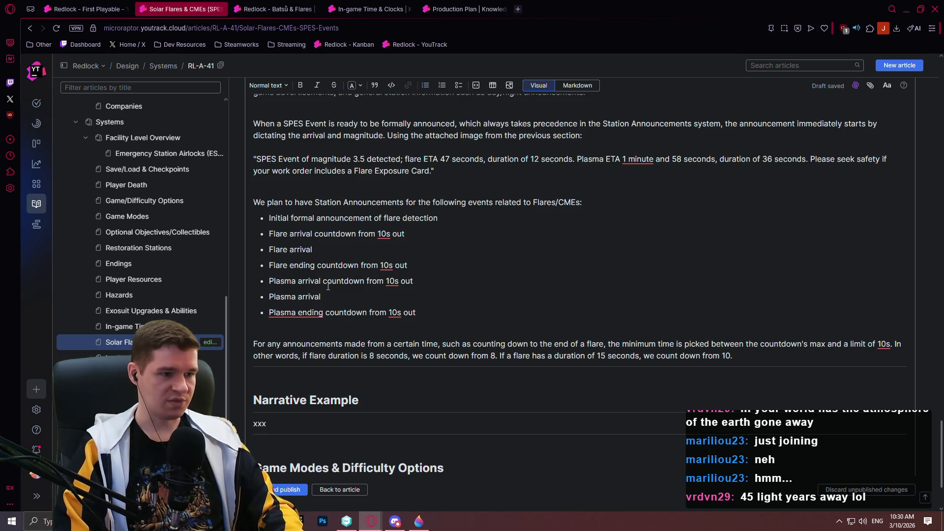
{"action": "key", "text": "Return"}
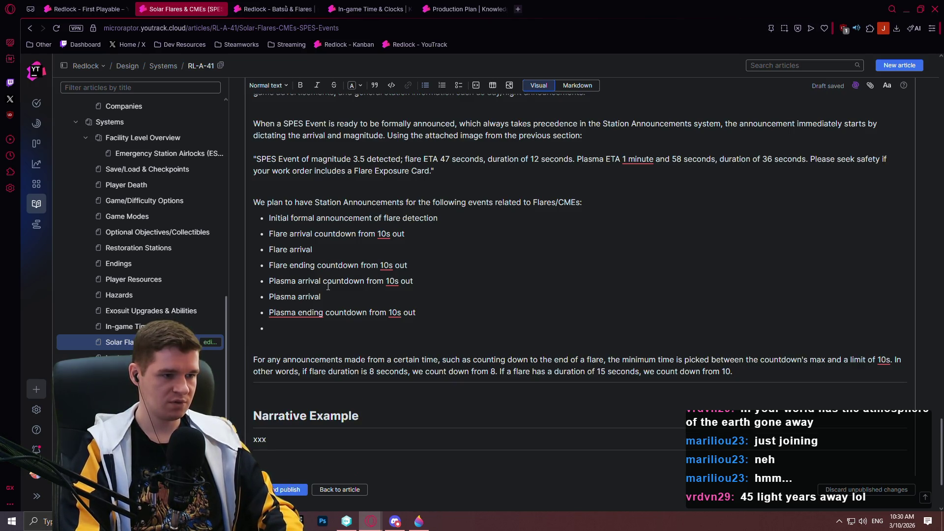
{"action": "type", "text": "Formal announcement of "}
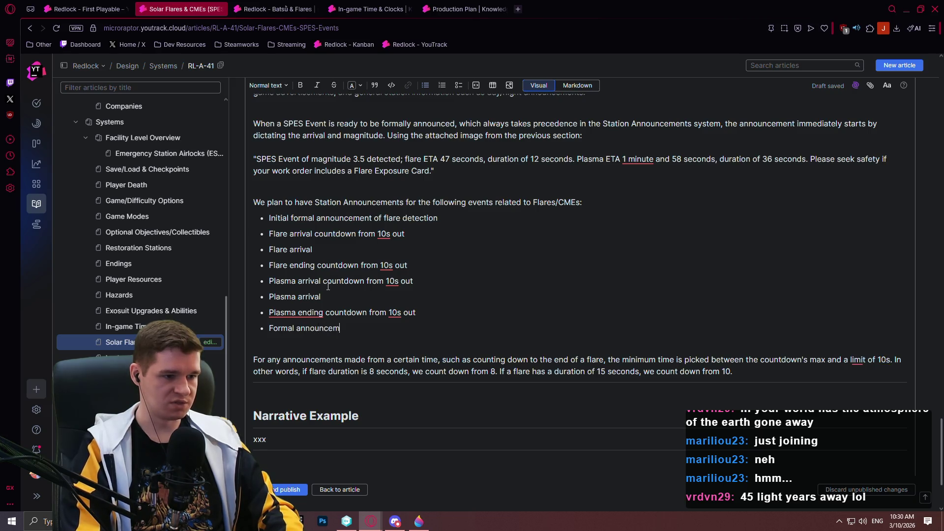
{"action": "type", "text": "SPES "}
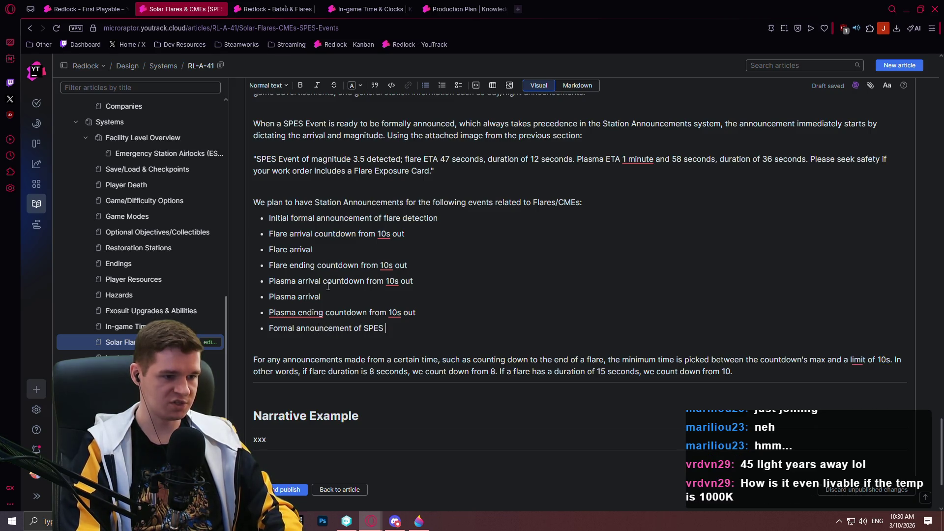
{"action": "type", "text": "Event ending"}
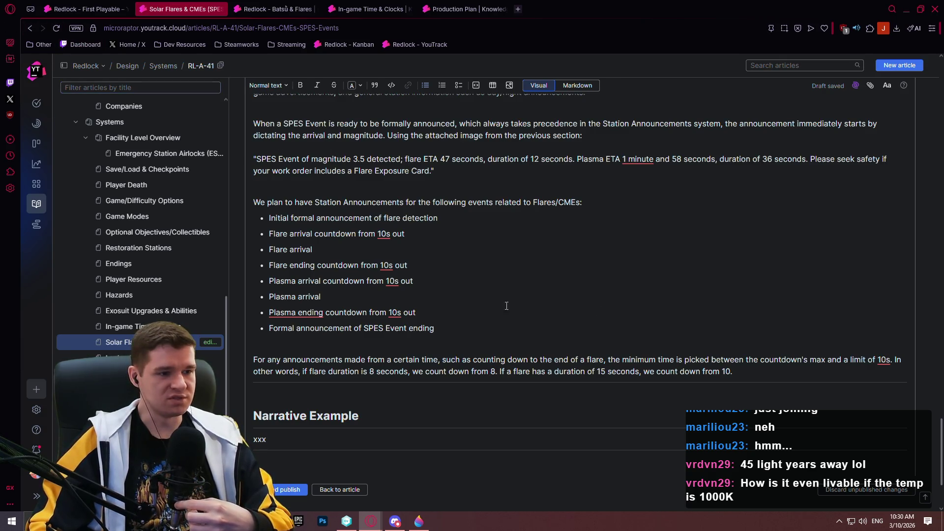
{"action": "left_click", "coordinate": [419, 521]}
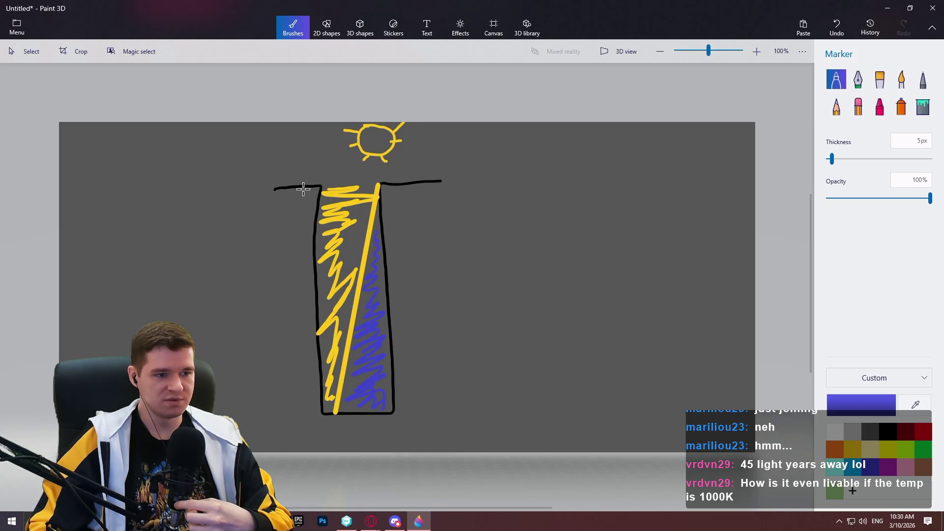
Step: Extend the black ground line further left and right of the column
{"action": "left_click", "coordinate": [878, 432]}
{"action": "left_click", "coordinate": [881, 432]}
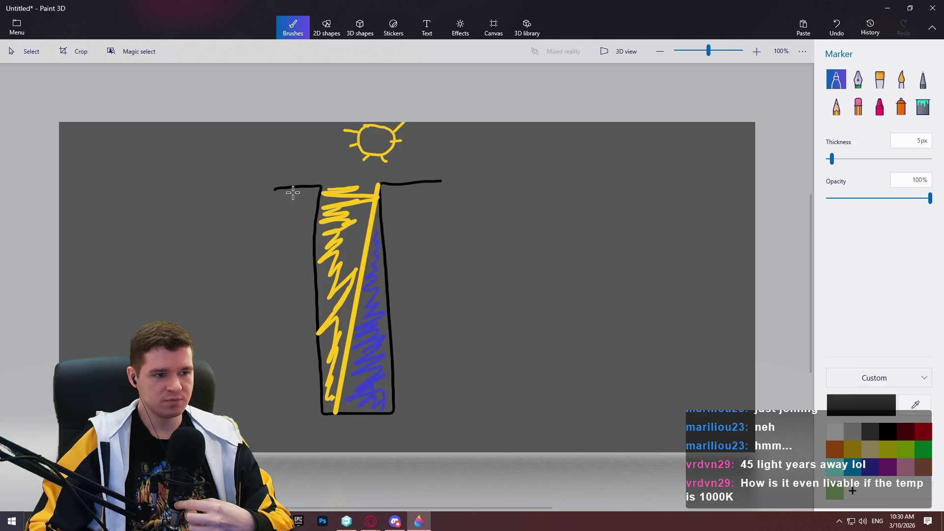
{"action": "left_click_drag", "start_coordinate": [275, 188], "coordinate": [183, 193]}
{"action": "left_click_drag", "start_coordinate": [432, 181], "coordinate": [520, 182]}
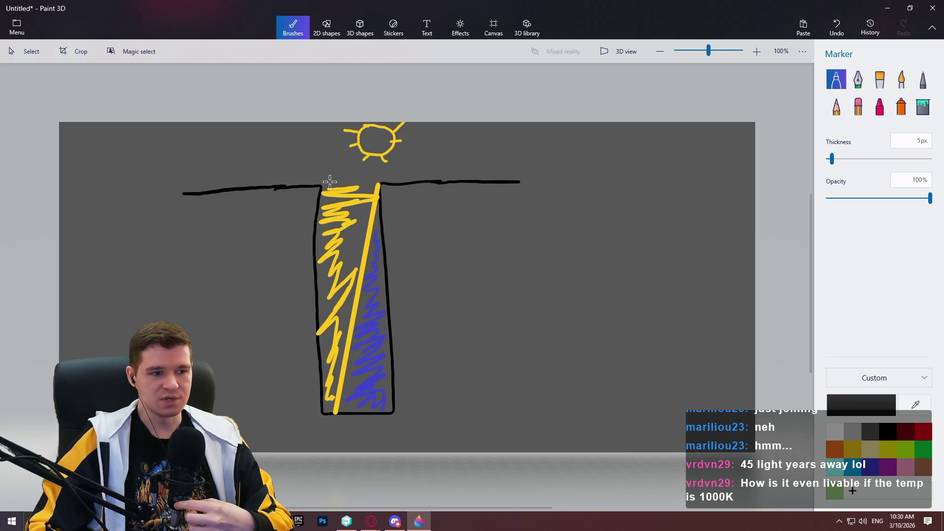
Step: Draw a purple arc over the top of the column
{"action": "left_click", "coordinate": [888, 466]}
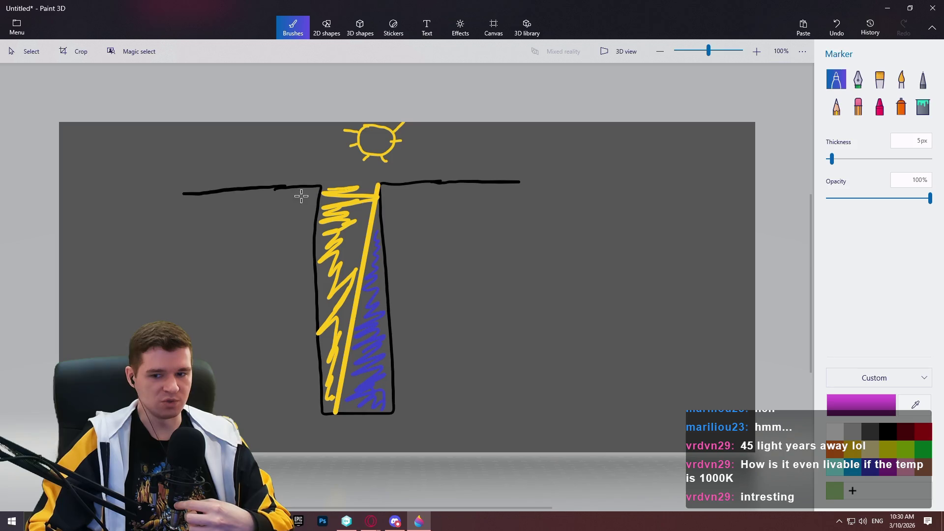
{"action": "mouse_move", "coordinate": [321, 184]}
{"action": "left_mouse_down"}
{"action": "mouse_move", "coordinate": [325, 175]}
{"action": "mouse_move", "coordinate": [383, 177]}
{"action": "left_mouse_up"}
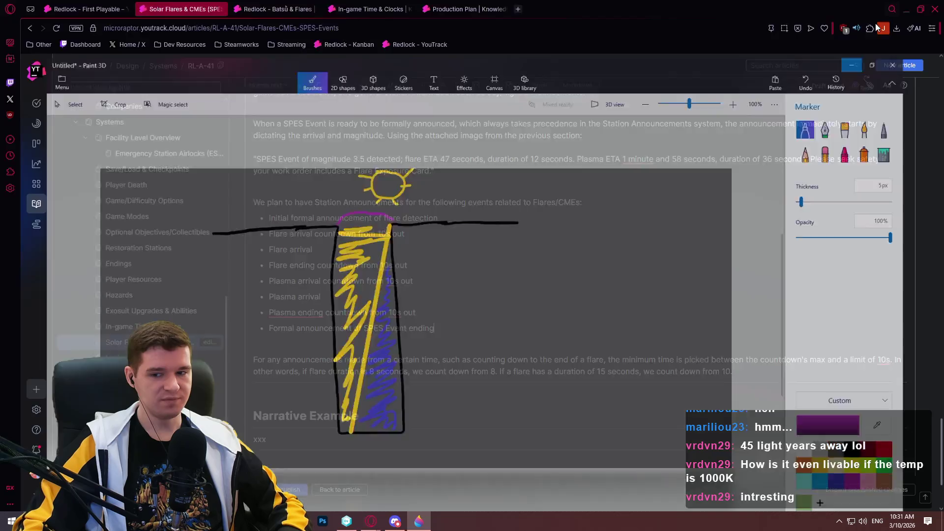
{"action": "left_click", "coordinate": [887, 8]}
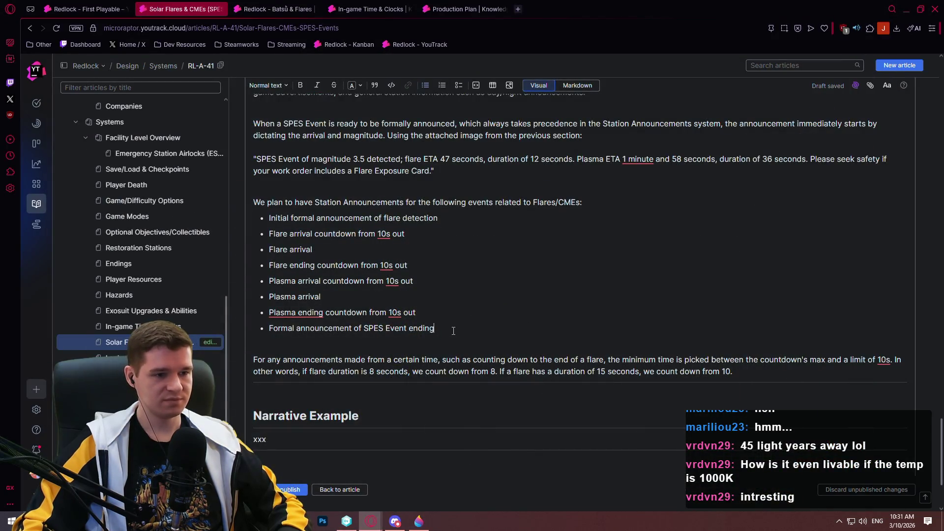
Step: Replace the xxx placeholder with the intro sentence about the SPES Event from the player's perspective, adding 'dry'
{"action": "scroll", "coordinate": [531, 358], "scroll_direction": "down", "scroll_amount": 4}
{"action": "scroll", "coordinate": [720, 324], "scroll_direction": "up", "scroll_amount": 5}
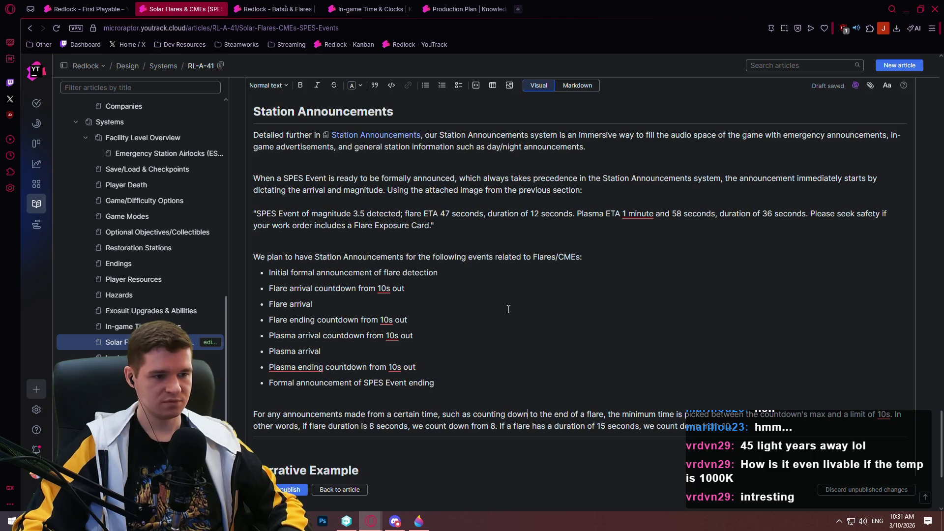
{"action": "scroll", "coordinate": [363, 295], "scroll_direction": "down", "scroll_amount": 5}
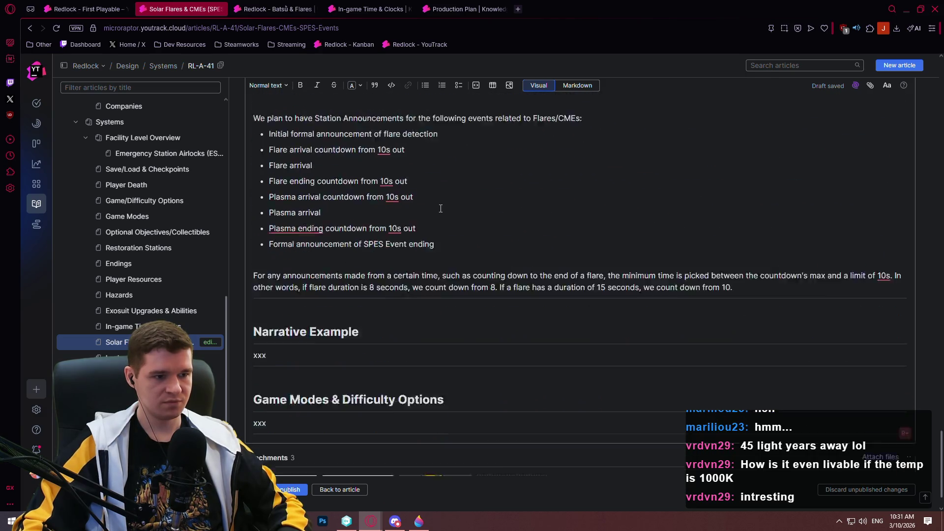
{"action": "key", "text": "BackSpace"}
{"action": "key", "text": "BackSpace"}
{"action": "key", "text": "BackSpace"}
{"action": "type", "text": "The following example is a narrative way of d"}
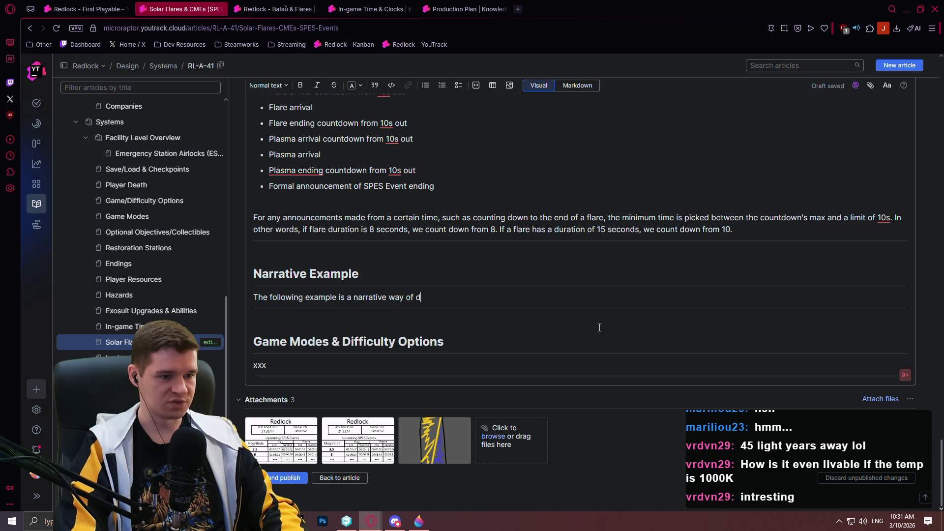
{"action": "type", "text": "cribing the"}
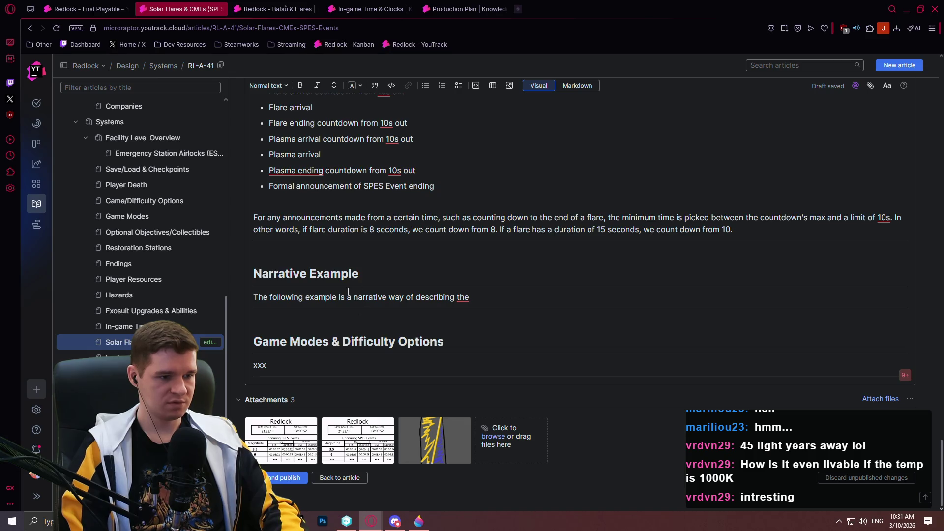
{"action": "left_click", "coordinate": [348, 295]}
{"action": "type", "text": "dry"}
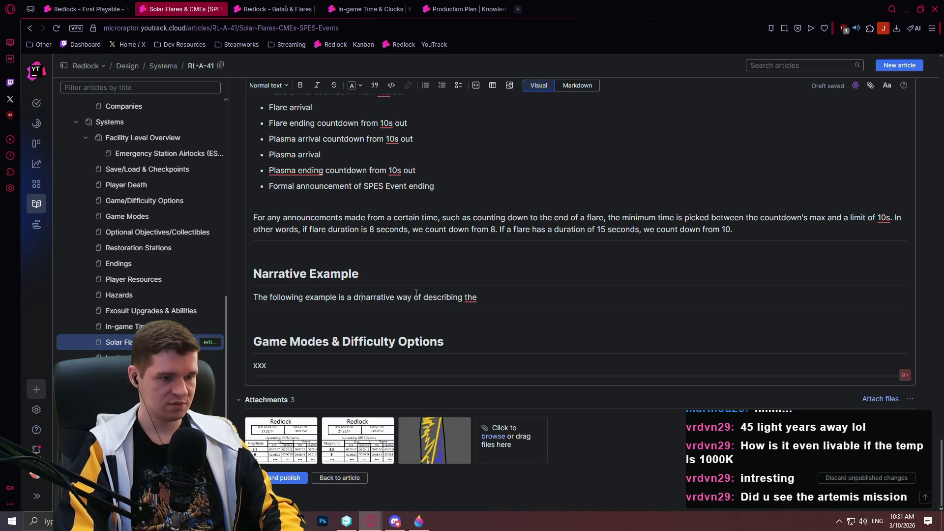
{"action": "left_click", "coordinate": [515, 296]}
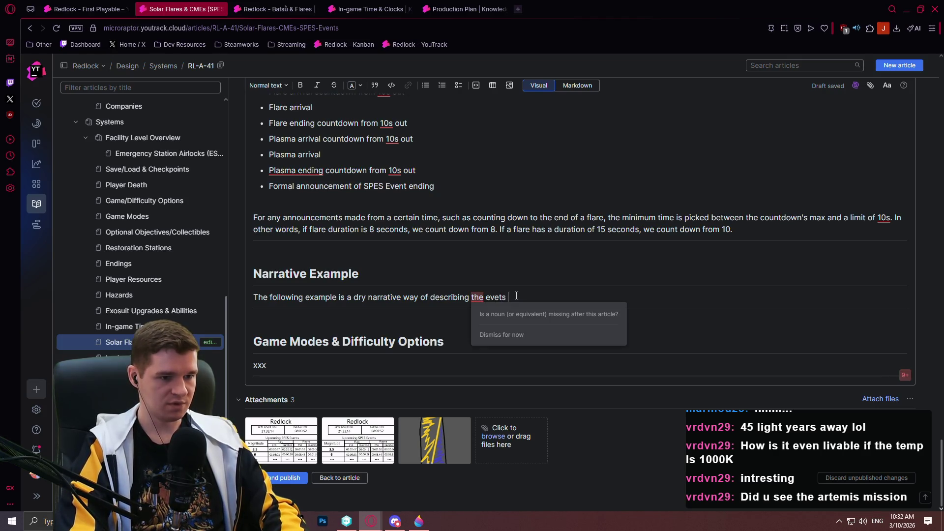
{"action": "type", "text": "from ini"}
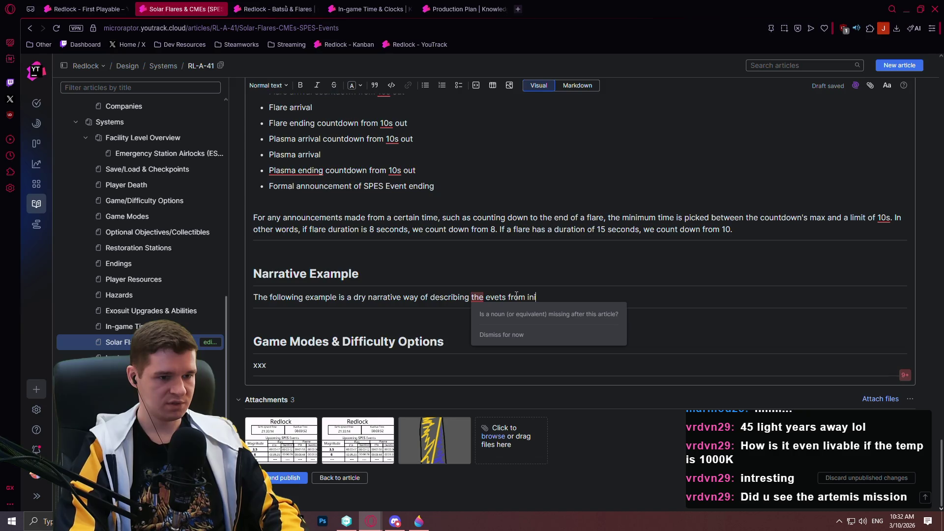
{"action": "type", "text": "tial detection"}
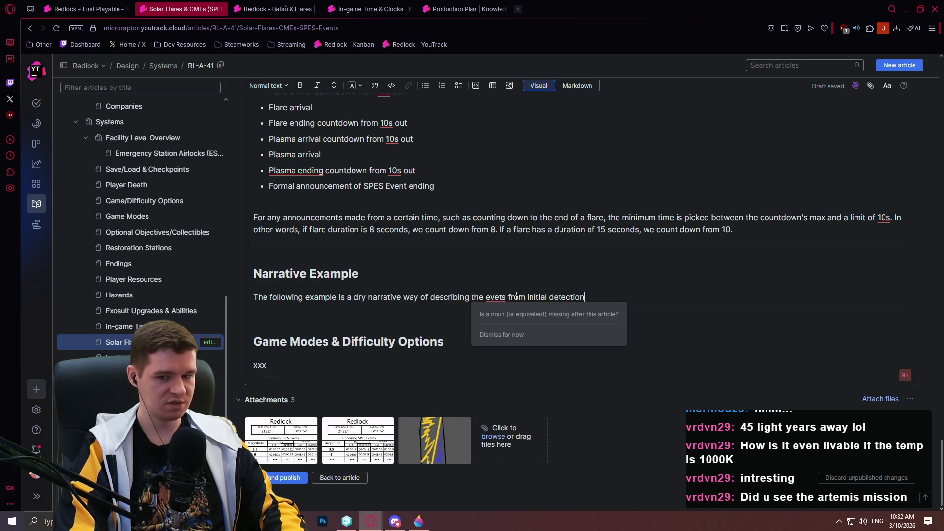
{"action": "type", "text": " of the "}
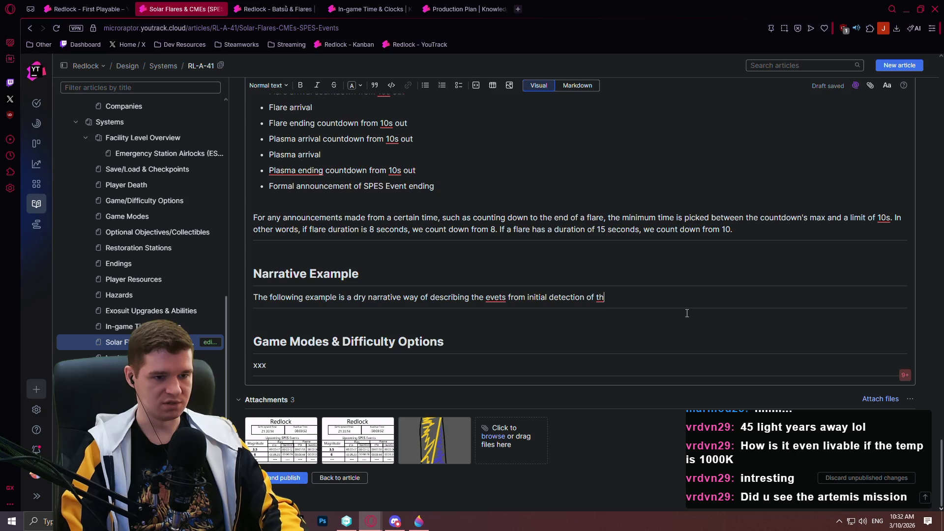
{"action": "type", "text": "SPES "}
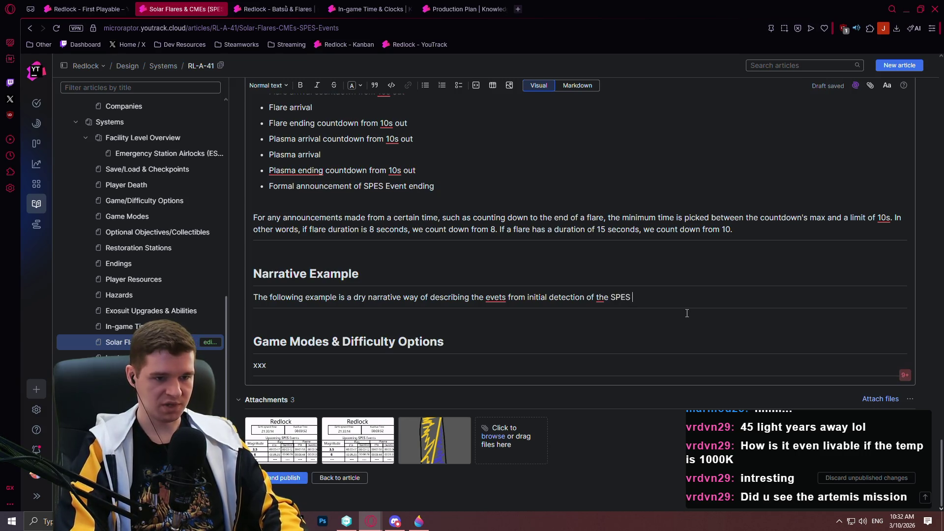
{"action": "type", "text": "Event to the ending of the S"}
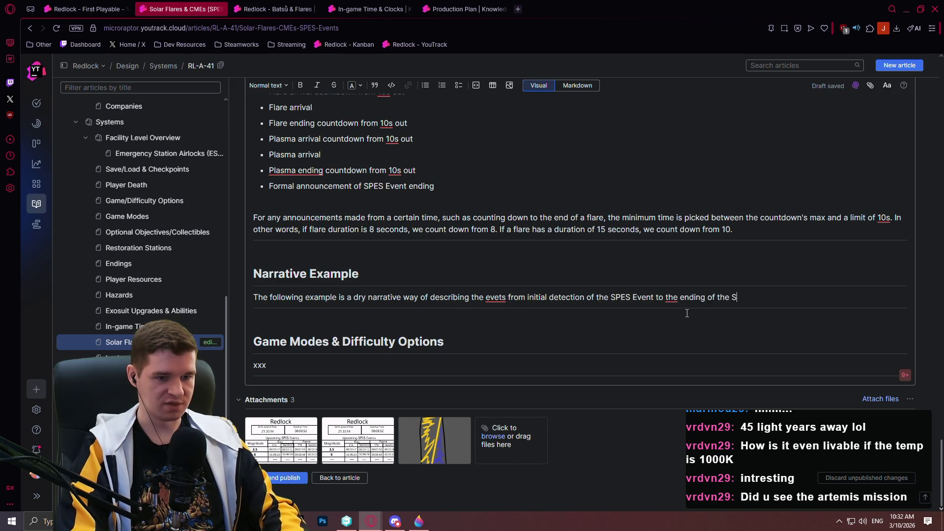
{"action": "type", "text": "from the player's perspective."}
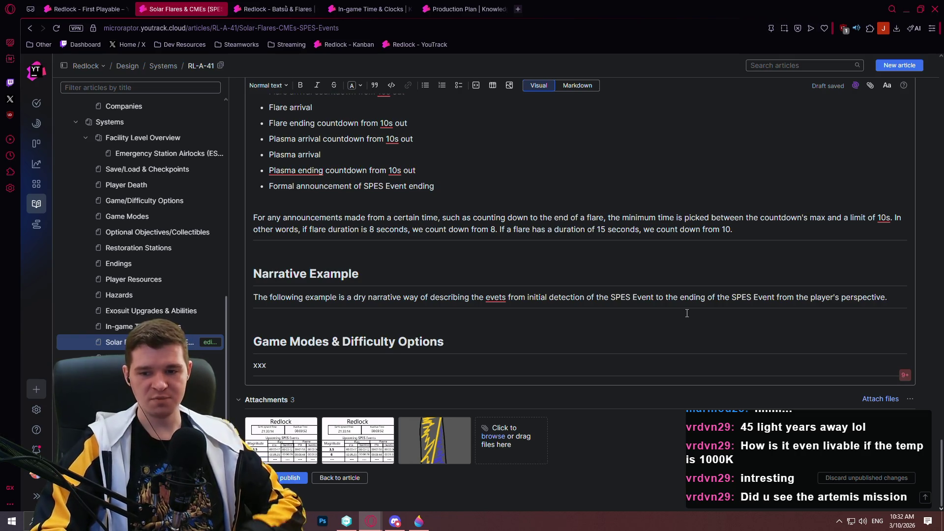
Step: Add an empty paragraph below and correct the typo 'evets' to 'events'
{"action": "key", "text": "Return"}
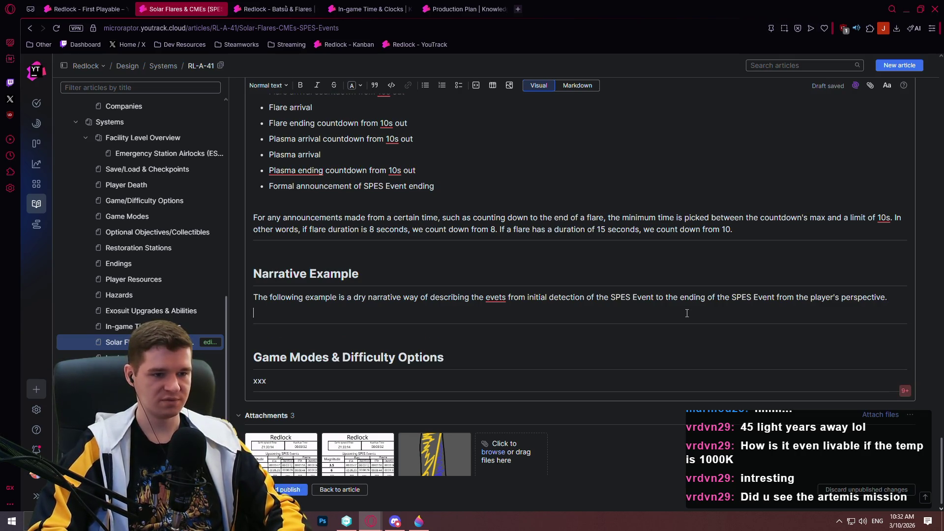
{"action": "left_click", "coordinate": [500, 298]}
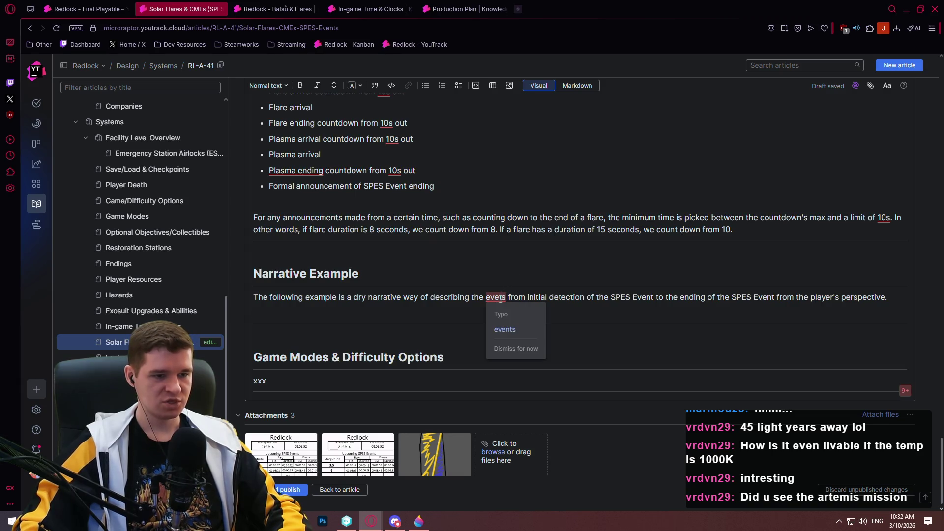
{"action": "triple_click", "coordinate": [500, 295]}
{"action": "left_click", "coordinate": [507, 297]}
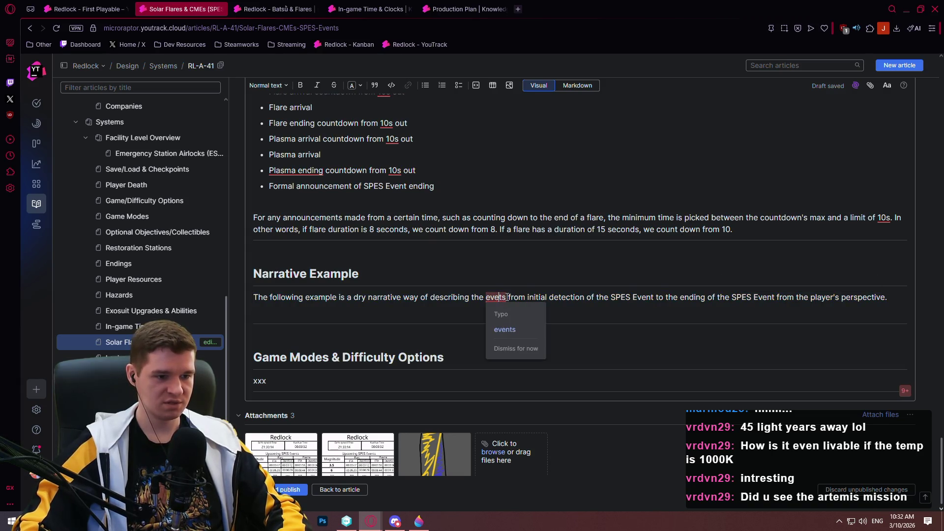
{"action": "left_click", "coordinate": [505, 330]}
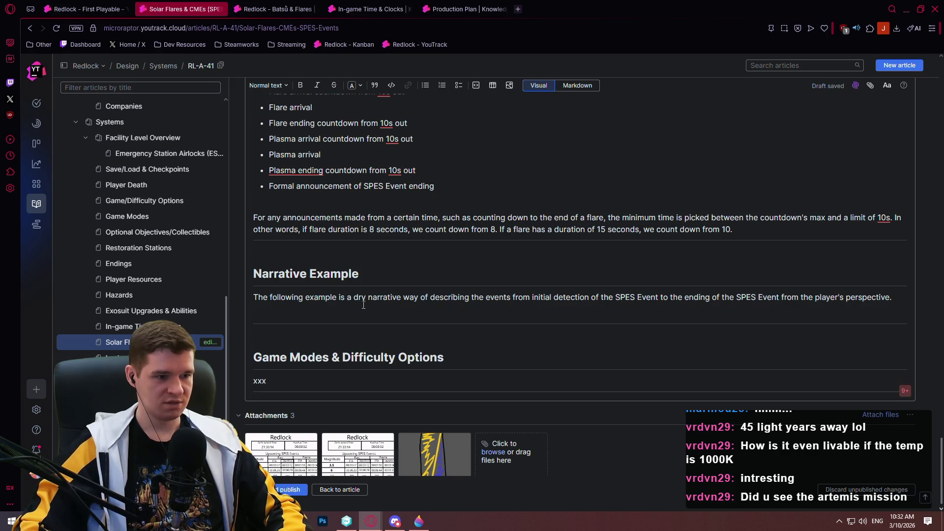
{"action": "left_click", "coordinate": [443, 304]}
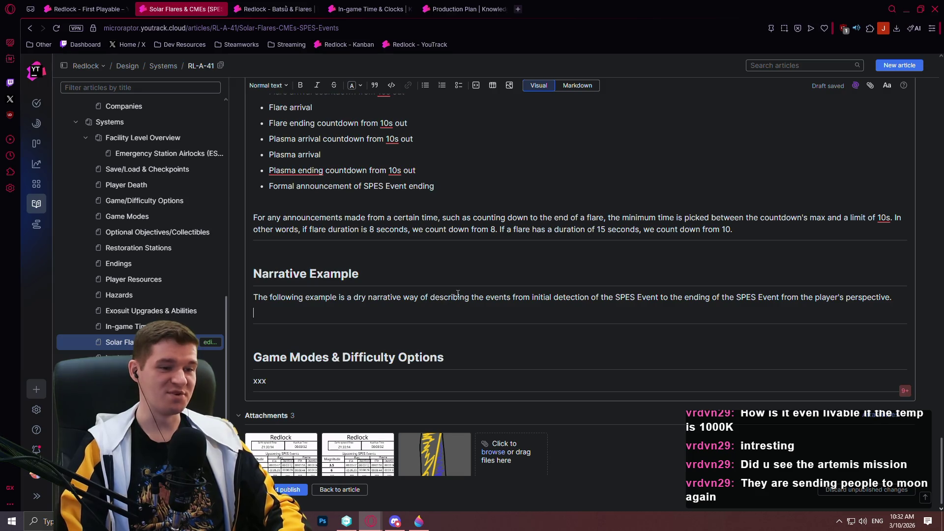
{"action": "left_click", "coordinate": [520, 10]}
Step: Search Google for 'artemis mission' and open the Wikipedia Artemis program result
{"action": "type", "text": "artemis mission"}
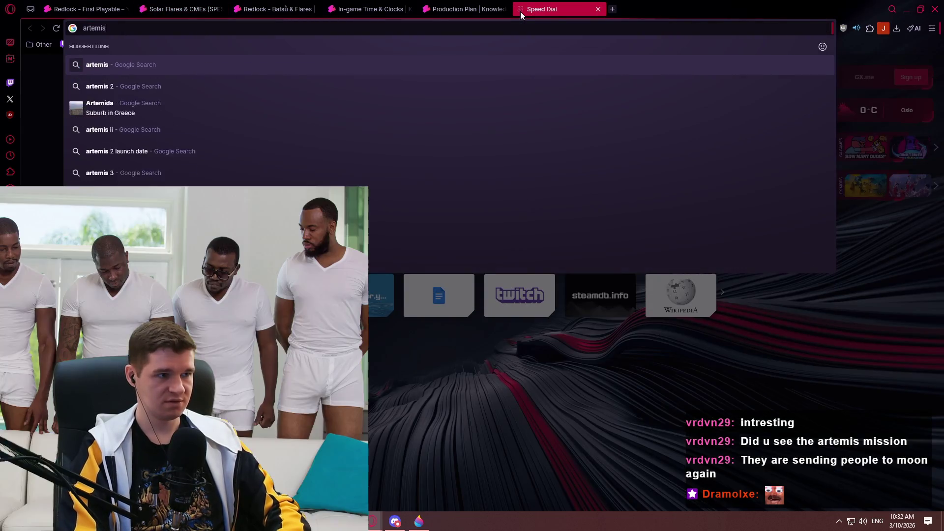
{"action": "key", "text": "Return"}
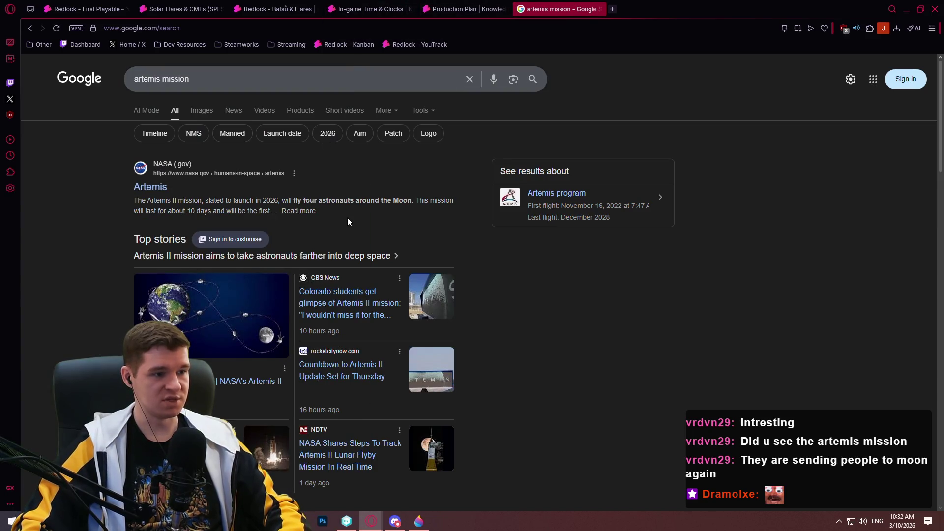
{"action": "scroll", "coordinate": [324, 218], "scroll_direction": "down", "scroll_amount": 5}
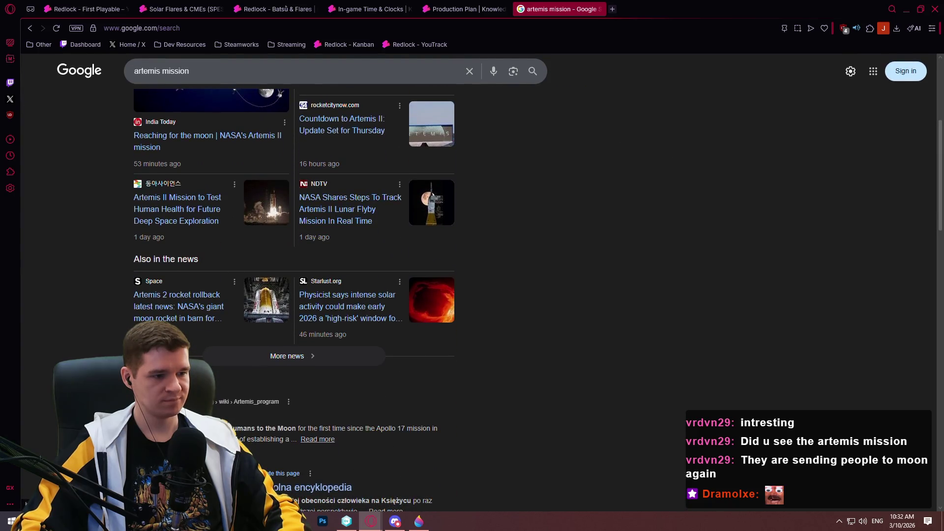
{"action": "left_click", "coordinate": [187, 415]}
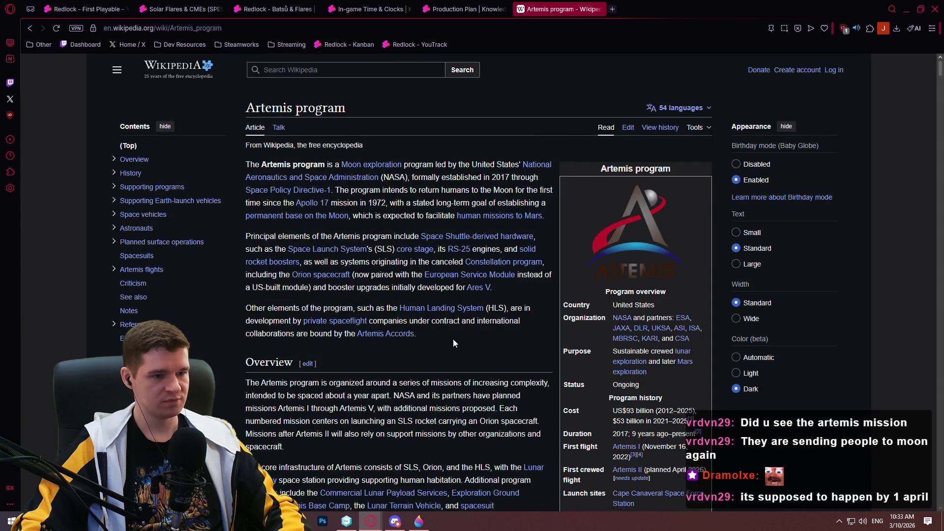
Step: Jump to the Artemis flights section and check today's date on the taskbar calendar
{"action": "scroll", "coordinate": [340, 220], "scroll_direction": "down", "scroll_amount": 3}
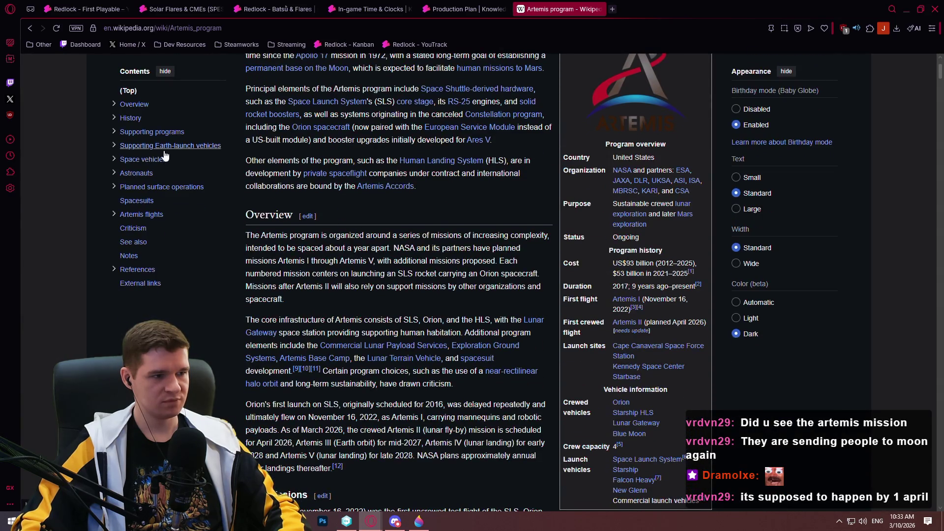
{"action": "left_click", "coordinate": [160, 216]}
{"action": "mouse_move", "coordinate": [367, 122]}
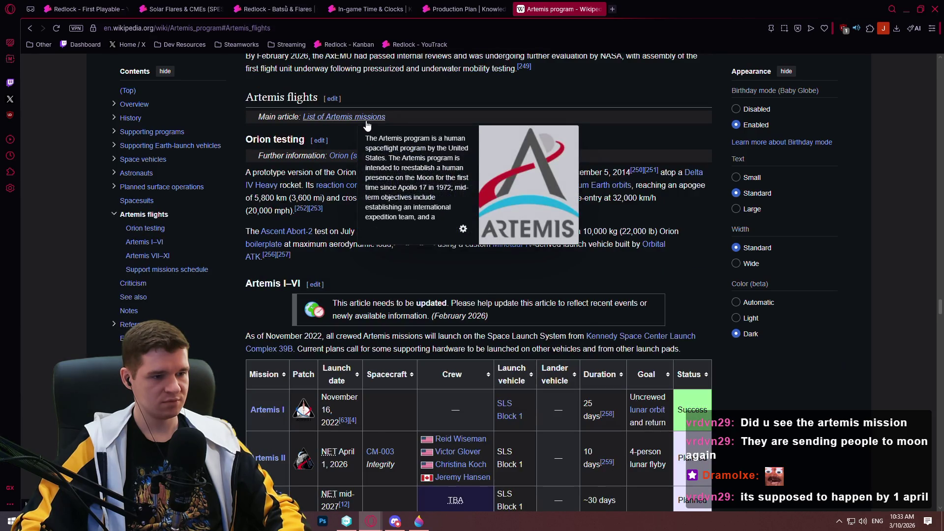
{"action": "scroll", "coordinate": [375, 261], "scroll_direction": "down", "scroll_amount": 4}
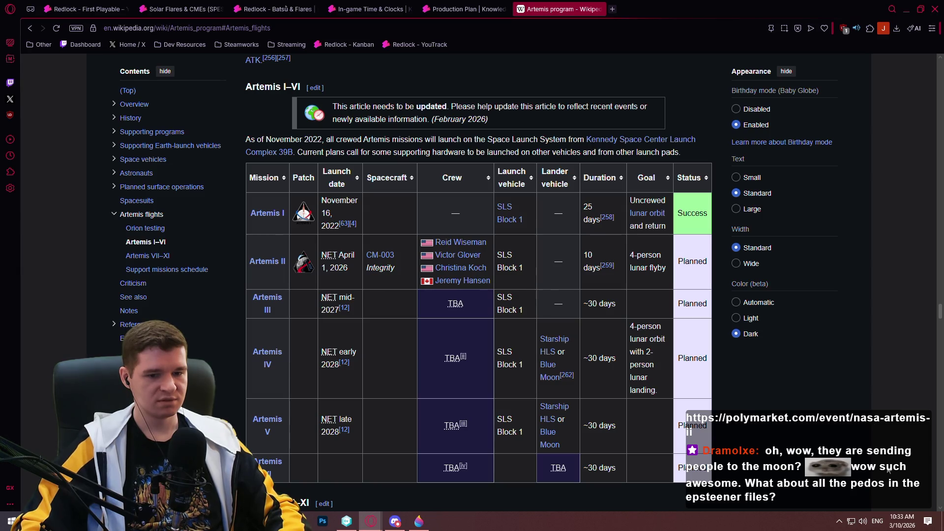
{"action": "left_click", "coordinate": [894, 522]}
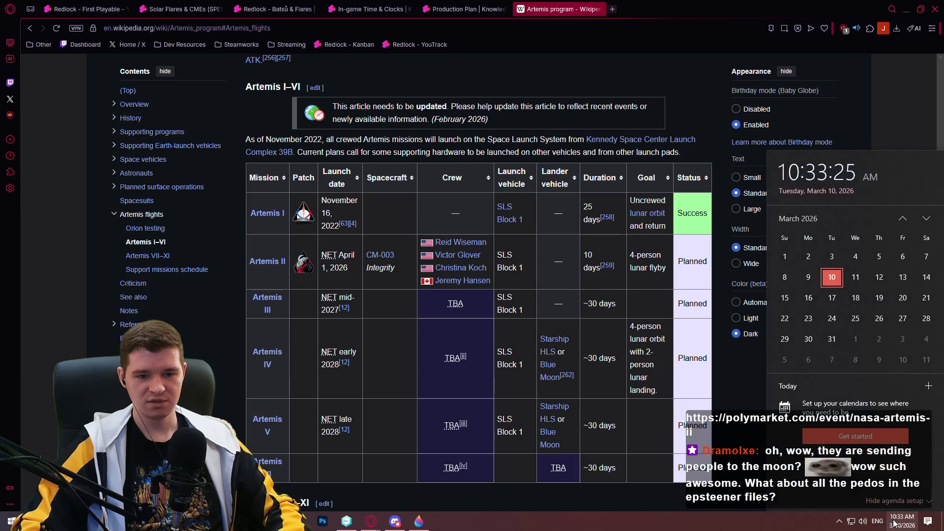
{"action": "key", "text": "Escape"}
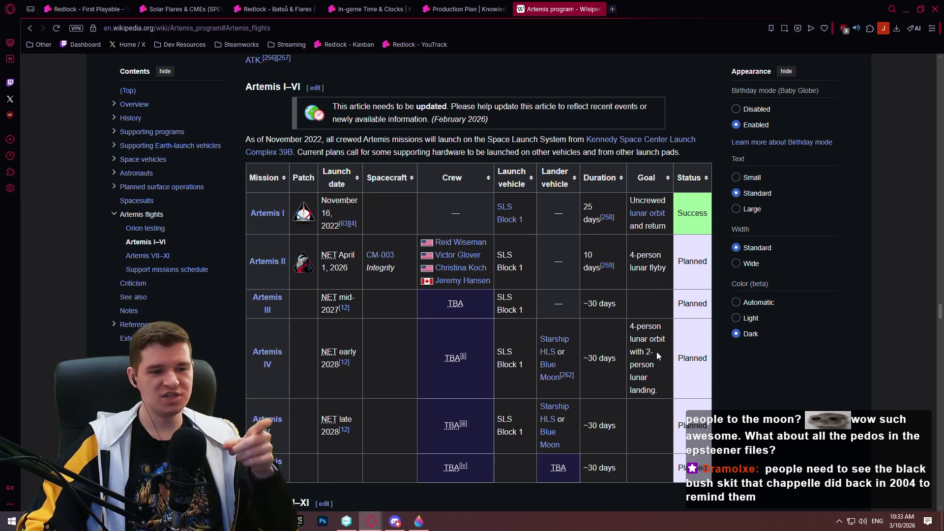
Step: Select and then deselect the Artemis IV goal text in the flights table
{"action": "scroll", "coordinate": [657, 352], "scroll_direction": "down", "scroll_amount": 2}
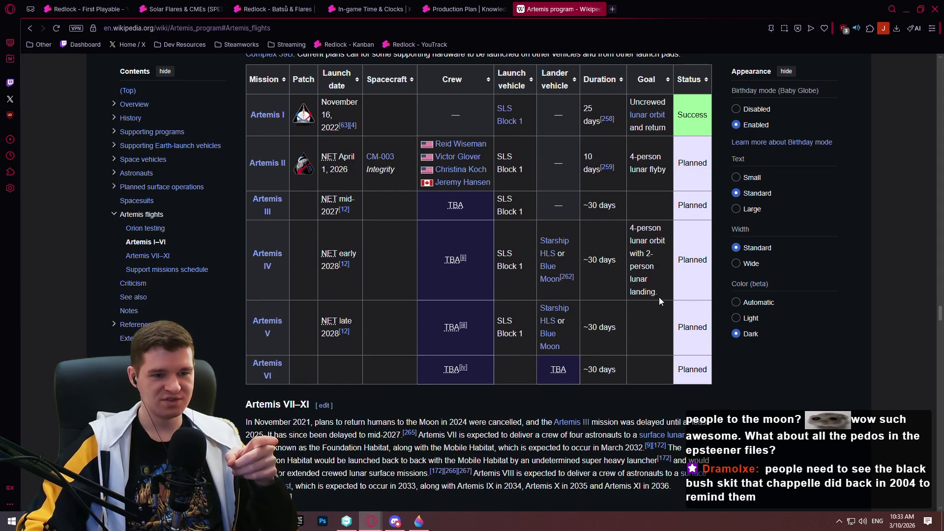
{"action": "left_click_drag", "start_coordinate": [658, 297], "coordinate": [622, 223]}
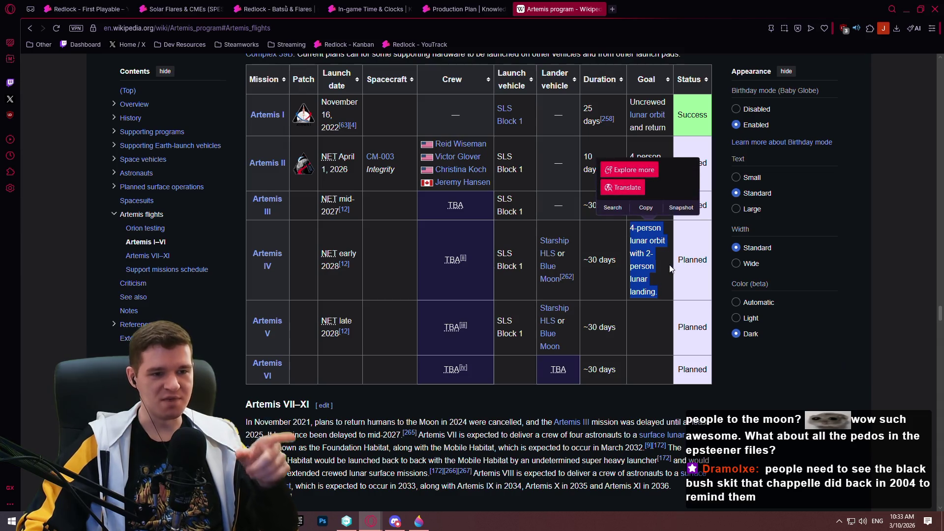
{"action": "left_click", "coordinate": [654, 279]}
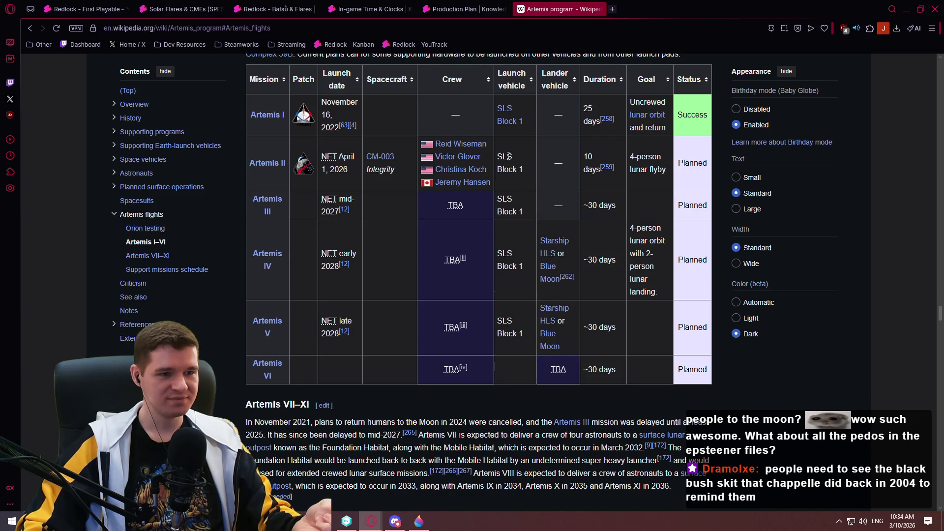
{"action": "mouse_move", "coordinate": [504, 111]}
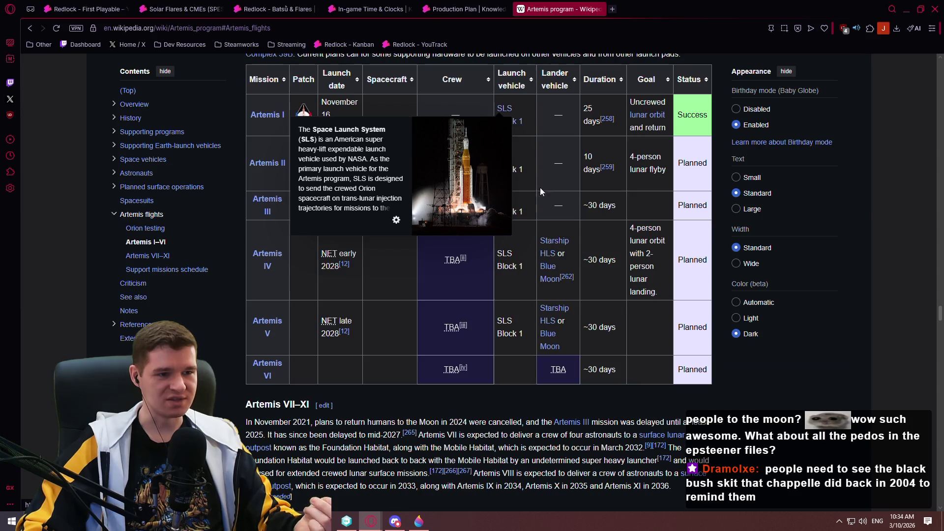
{"action": "scroll", "coordinate": [627, 250], "scroll_direction": "up", "scroll_amount": 2}
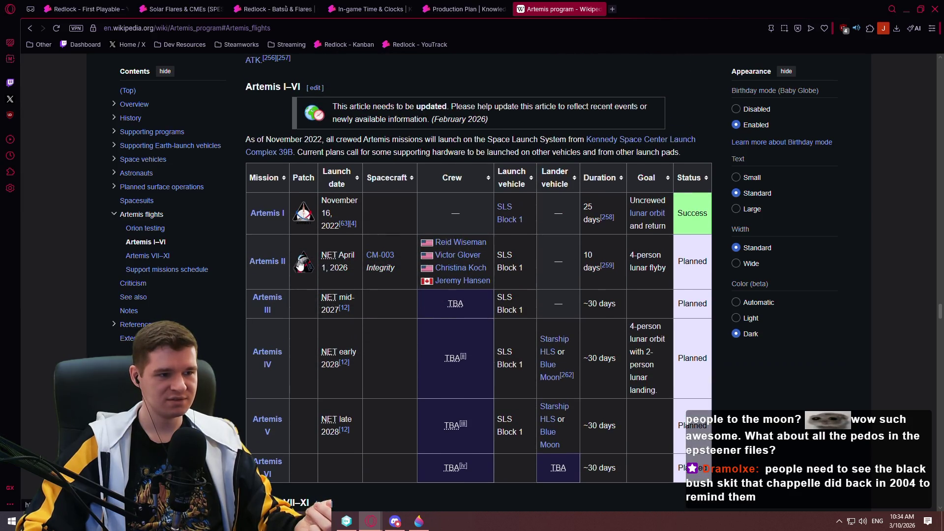
{"action": "left_click", "coordinate": [301, 263]}
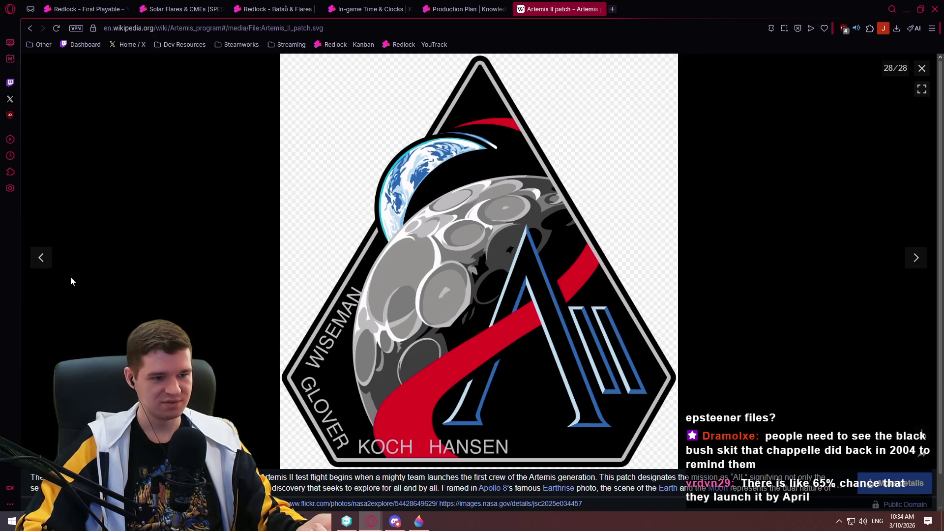
{"action": "left_click", "coordinate": [37, 261]}
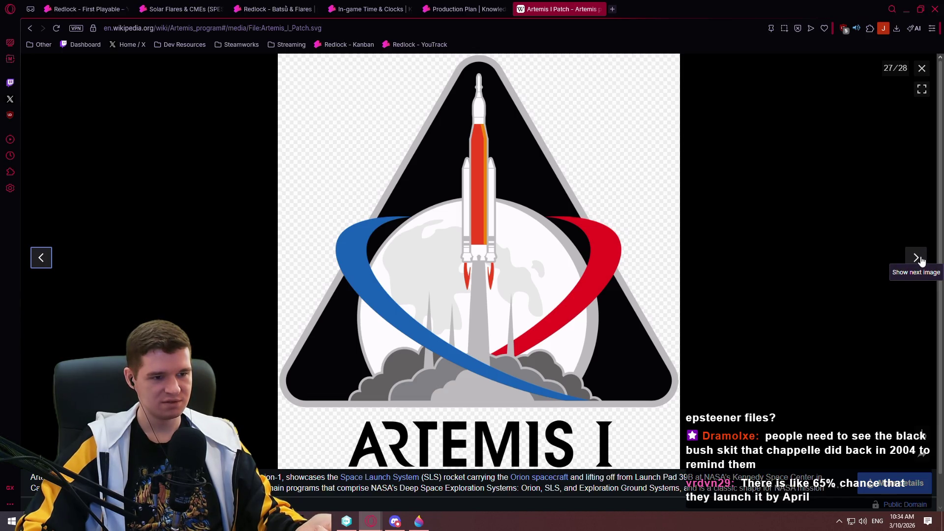
{"action": "left_click", "coordinate": [921, 260]}
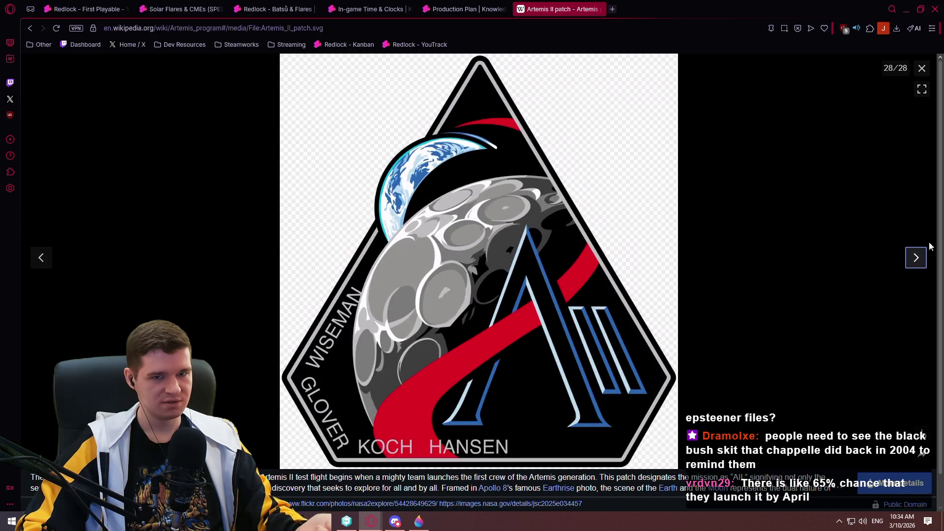
{"action": "left_click", "coordinate": [922, 68]}
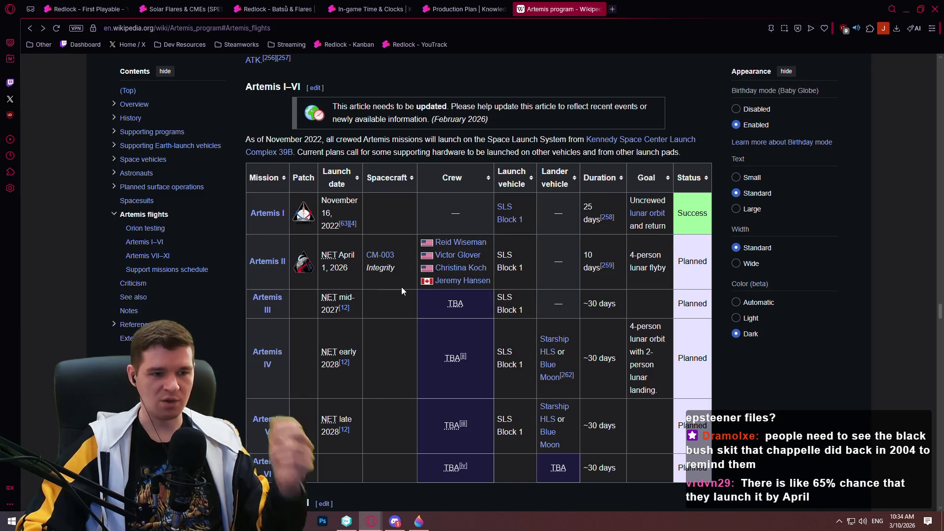
{"action": "mouse_move", "coordinate": [274, 264]}
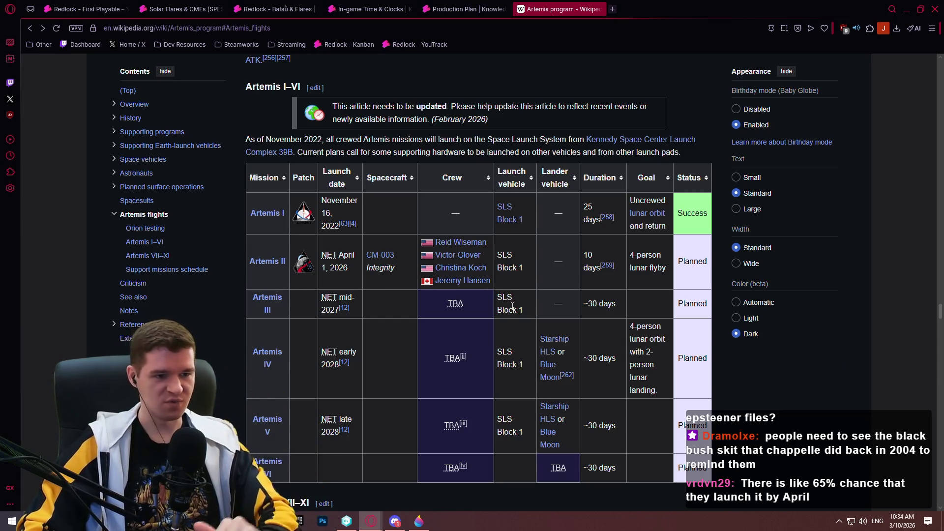
{"action": "left_click", "coordinate": [265, 261]}
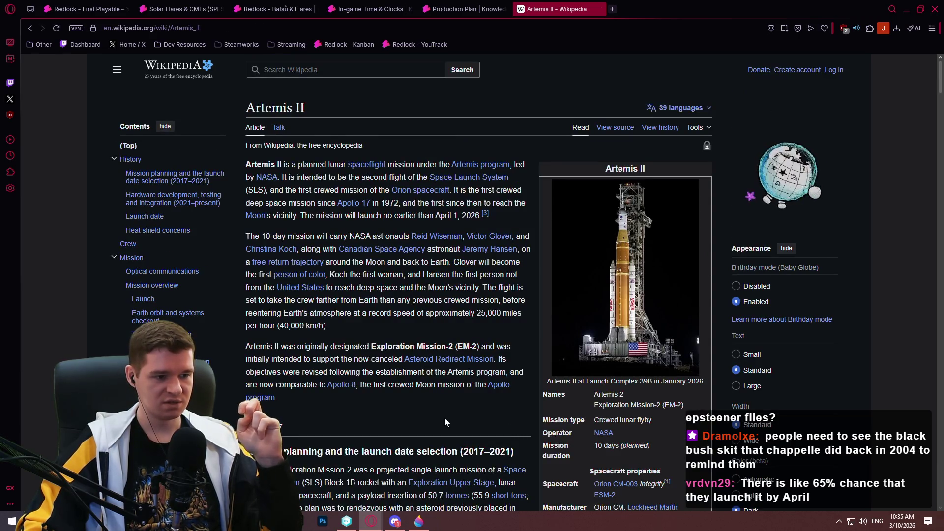
Step: Search the Artemis II page for 'window' to find launch window mentions
{"action": "scroll", "coordinate": [529, 242], "scroll_direction": "down", "scroll_amount": 3}
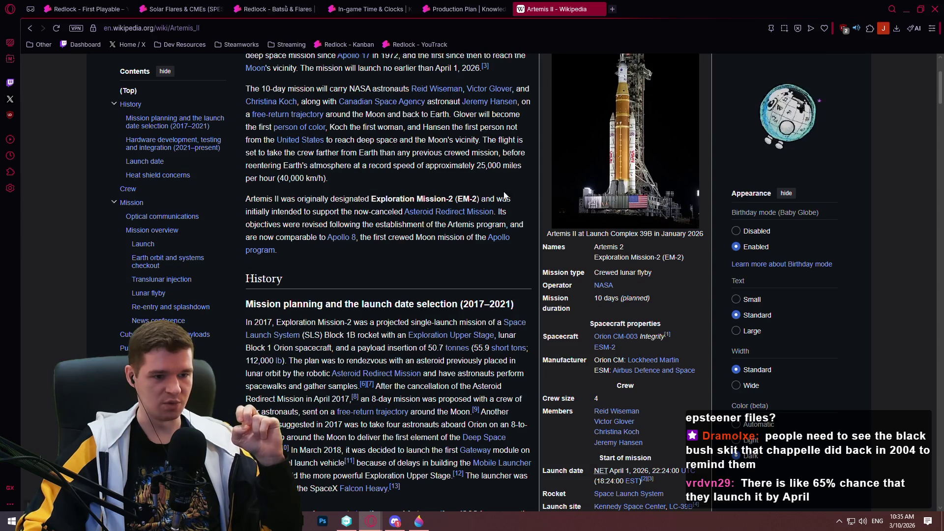
{"action": "scroll", "coordinate": [348, 230], "scroll_direction": "down", "scroll_amount": 3}
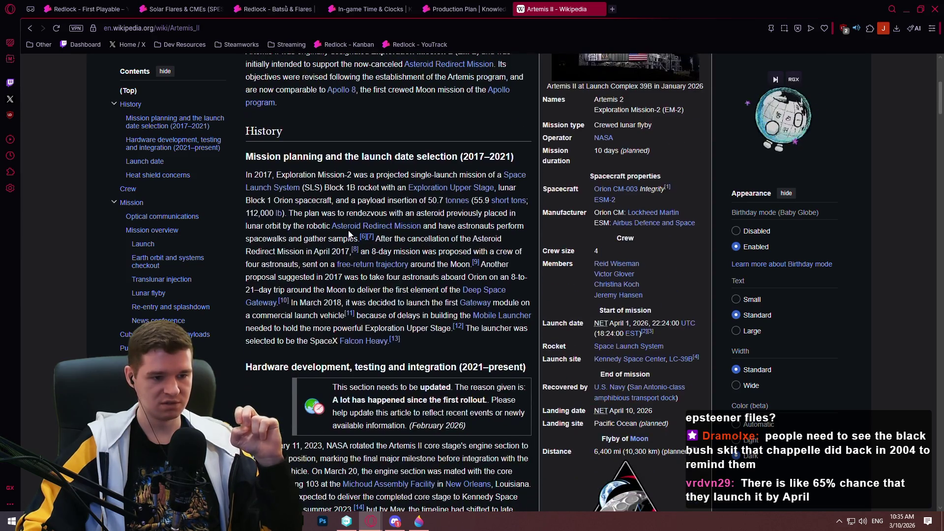
{"action": "scroll", "coordinate": [602, 342], "scroll_direction": "down", "scroll_amount": 3}
{"action": "scroll", "coordinate": [451, 297], "scroll_direction": "up", "scroll_amount": 2}
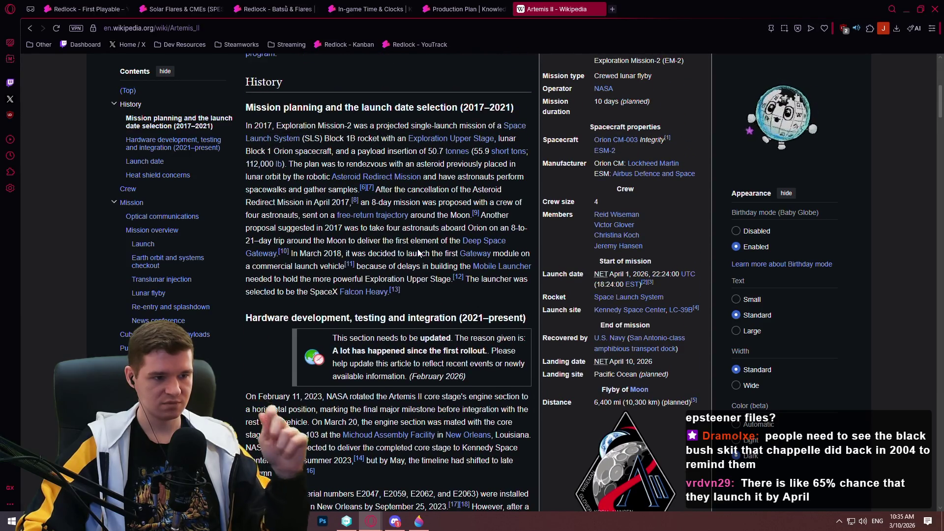
{"action": "key", "text": "ctrl+f"}
{"action": "type", "text": "wü"}
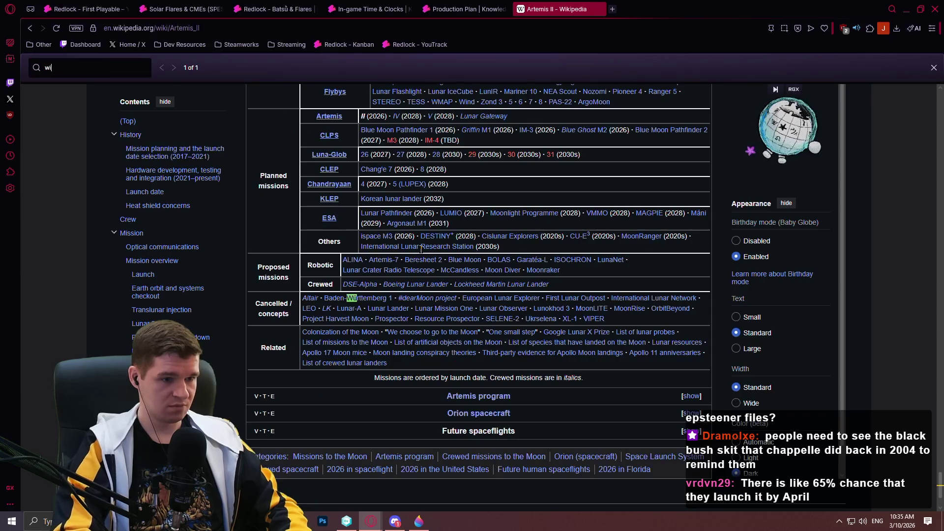
{"action": "key", "text": "BackSpace"}
{"action": "type", "text": "indow"}
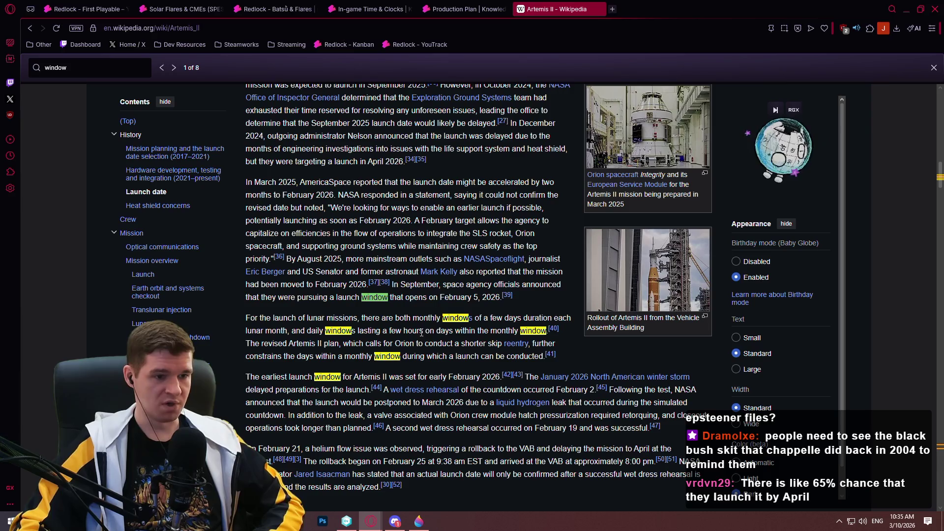
Step: Scroll to Heat shield concerns and enlarge the Artemis I heat shield photo
{"action": "scroll", "coordinate": [452, 326], "scroll_direction": "down", "scroll_amount": 2}
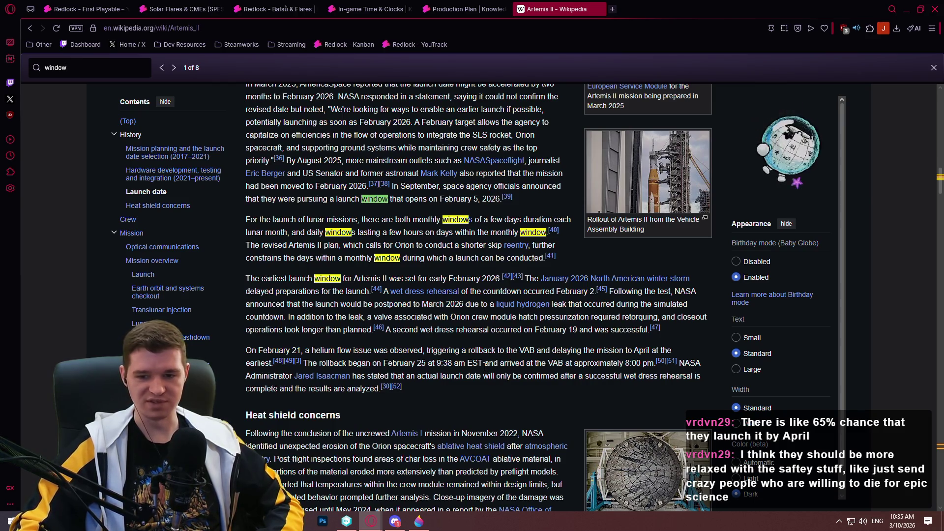
{"action": "scroll", "coordinate": [484, 366], "scroll_direction": "up", "scroll_amount": 4}
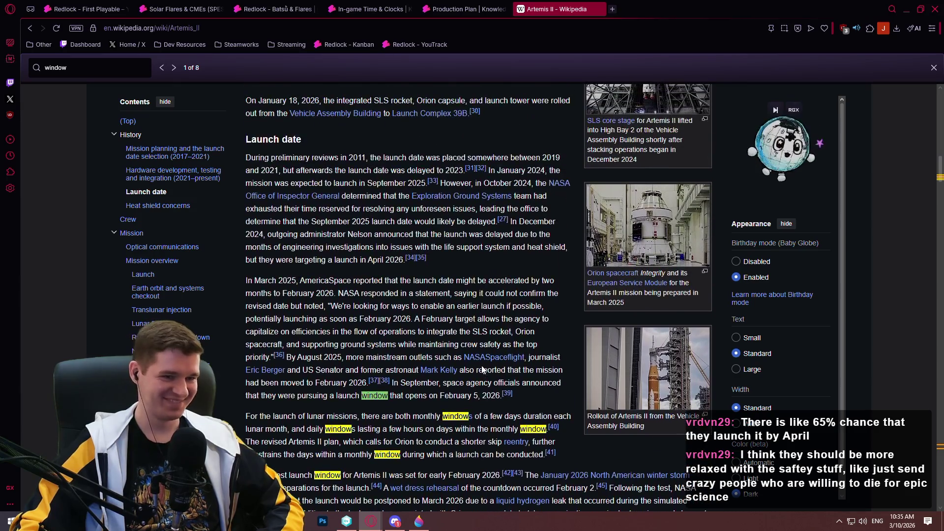
{"action": "scroll", "coordinate": [462, 293], "scroll_direction": "down", "scroll_amount": 2}
{"action": "scroll", "coordinate": [463, 294], "scroll_direction": "down", "scroll_amount": 2}
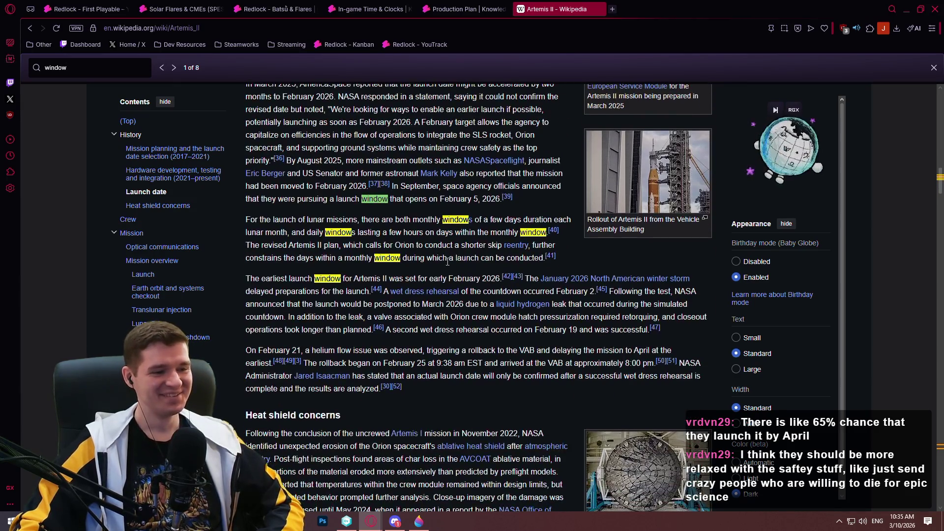
{"action": "scroll", "coordinate": [565, 373], "scroll_direction": "down", "scroll_amount": 3}
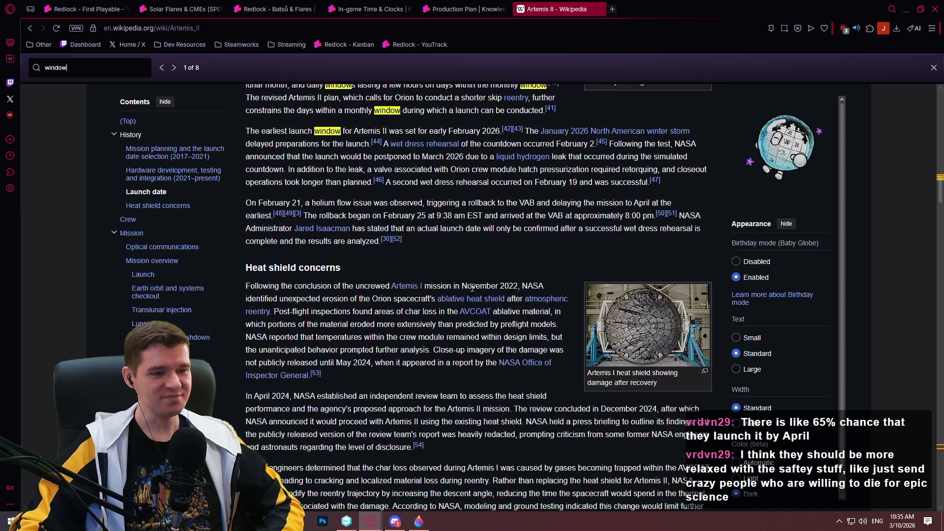
{"action": "left_click", "coordinate": [671, 340]}
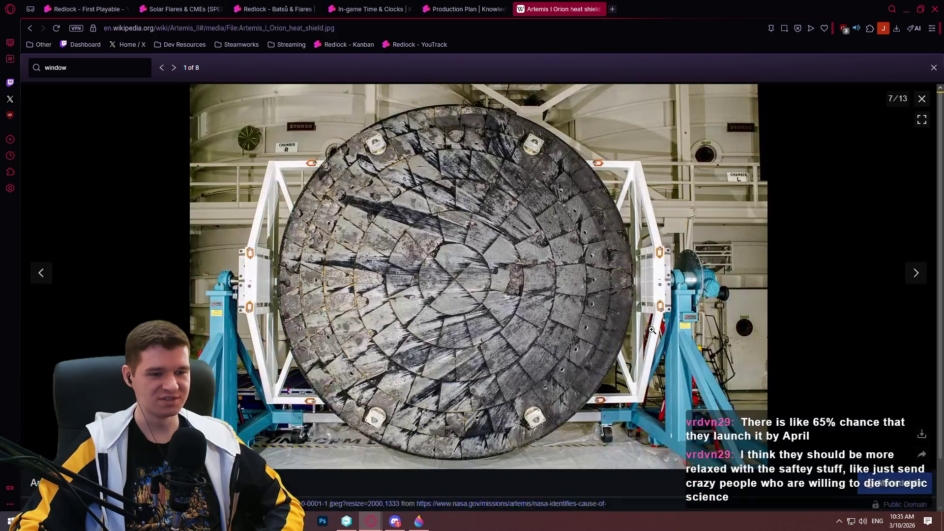
Step: Close the heat shield image, view the Artemis II crew portrait, then close the Artemis II tab
{"action": "left_click", "coordinate": [921, 98]}
{"action": "scroll", "coordinate": [932, 241], "scroll_direction": "down", "scroll_amount": 8}
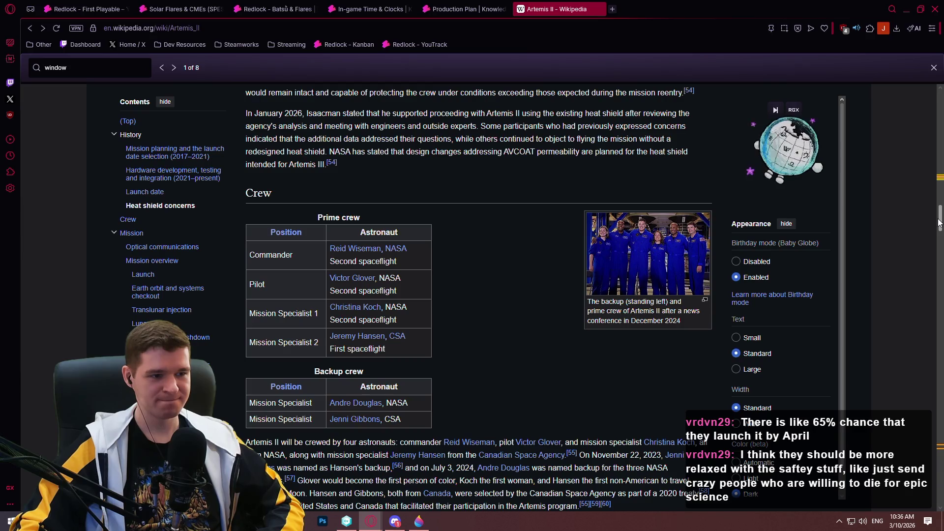
{"action": "scroll", "coordinate": [939, 222], "scroll_direction": "up", "scroll_amount": 10}
{"action": "scroll", "coordinate": [534, 297], "scroll_direction": "up", "scroll_amount": 7}
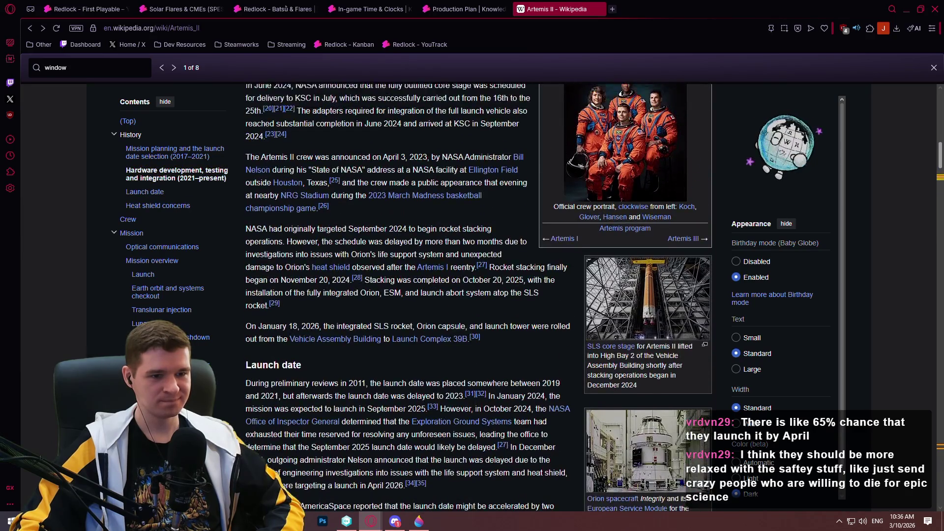
{"action": "scroll", "coordinate": [408, 295], "scroll_direction": "down", "scroll_amount": 5}
{"action": "scroll", "coordinate": [408, 295], "scroll_direction": "up", "scroll_amount": 7}
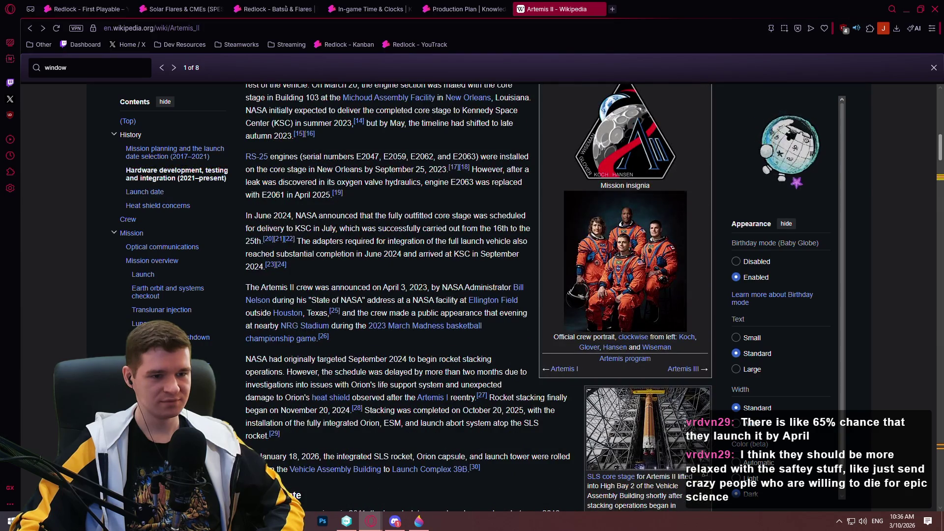
{"action": "left_click", "coordinate": [671, 269]}
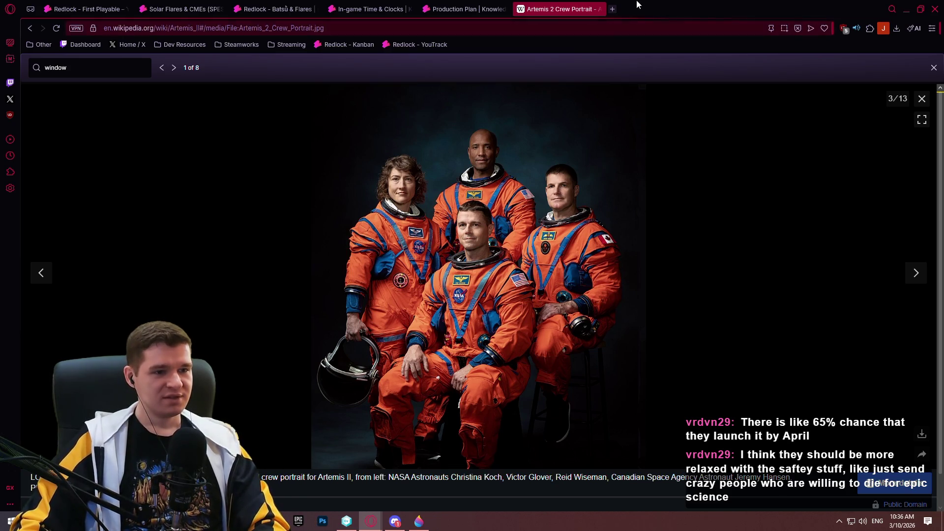
{"action": "left_click", "coordinate": [598, 8]}
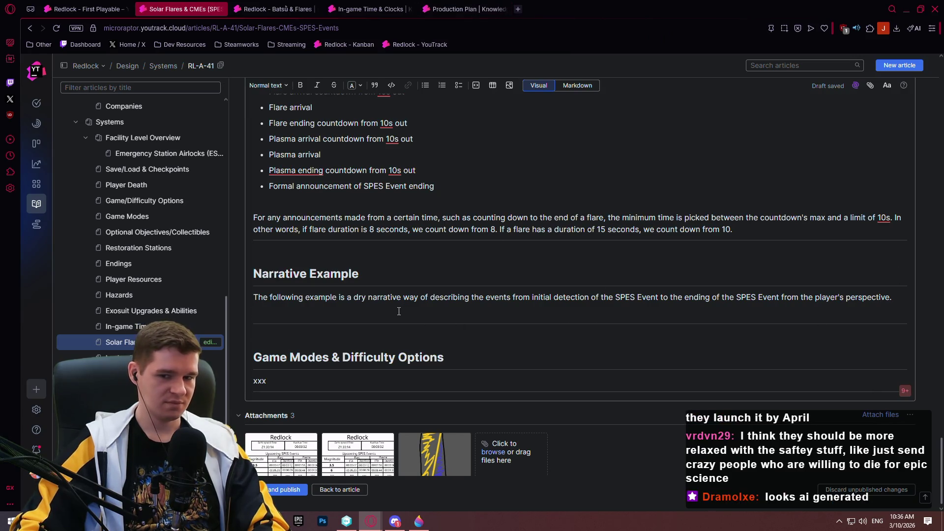
Step: Insert an empty paragraph below the Narrative Example intro, then delete it again
{"action": "key", "text": "Return"}
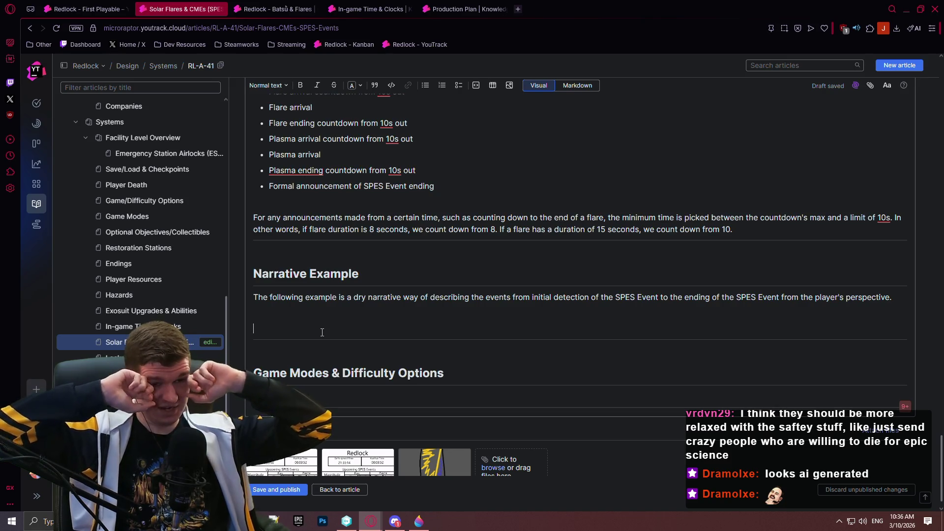
{"action": "left_click", "coordinate": [322, 332]}
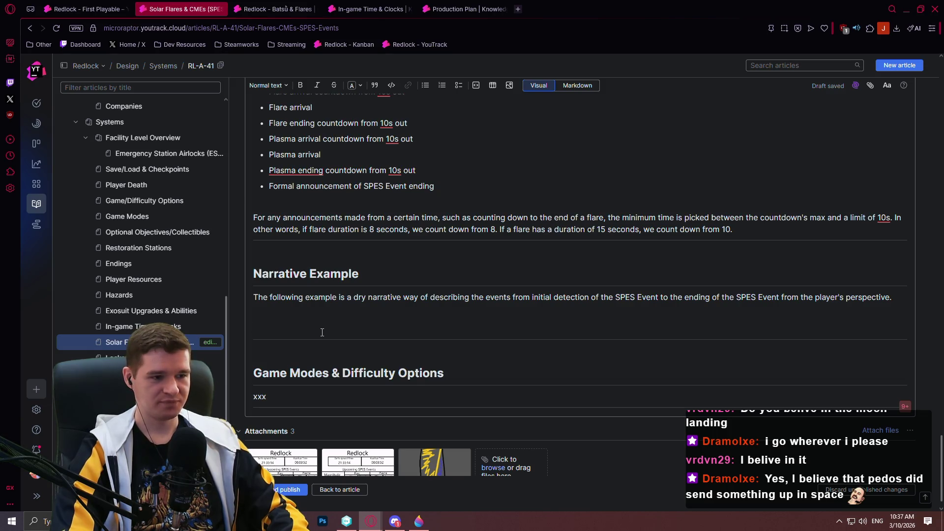
{"action": "key", "text": "BackSpace"}
Step: Write that the player is platforming when an announcement sounds from the Station Announcement System
{"action": "key", "text": "Return"}
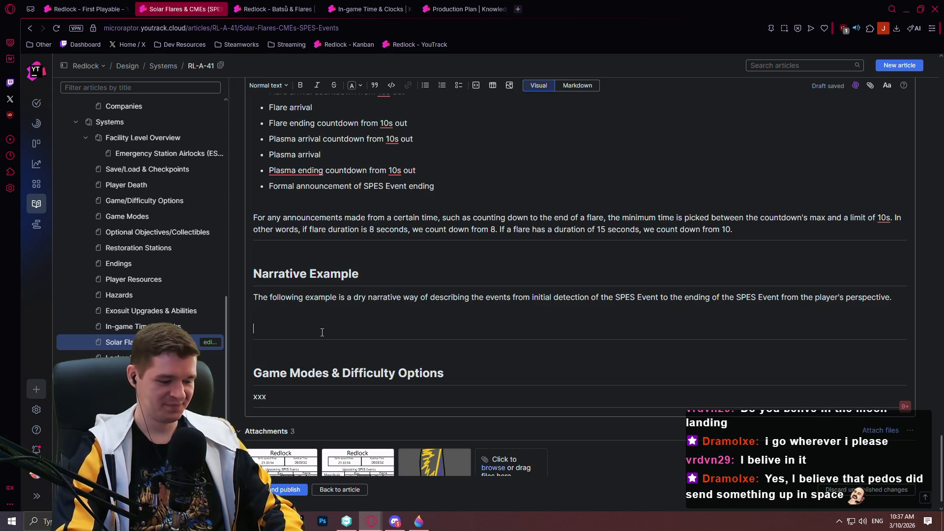
{"action": "type", "text": "The "}
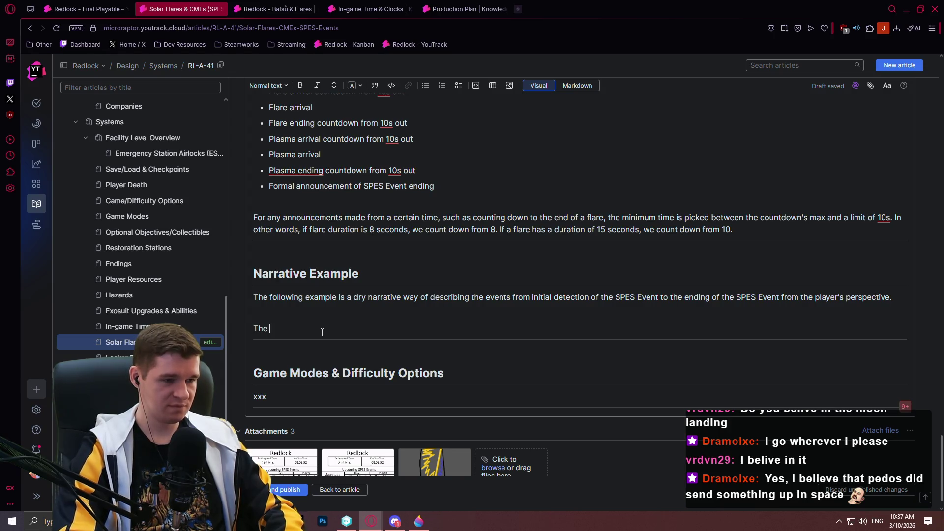
{"action": "type", "text": "player is platforming as usual"}
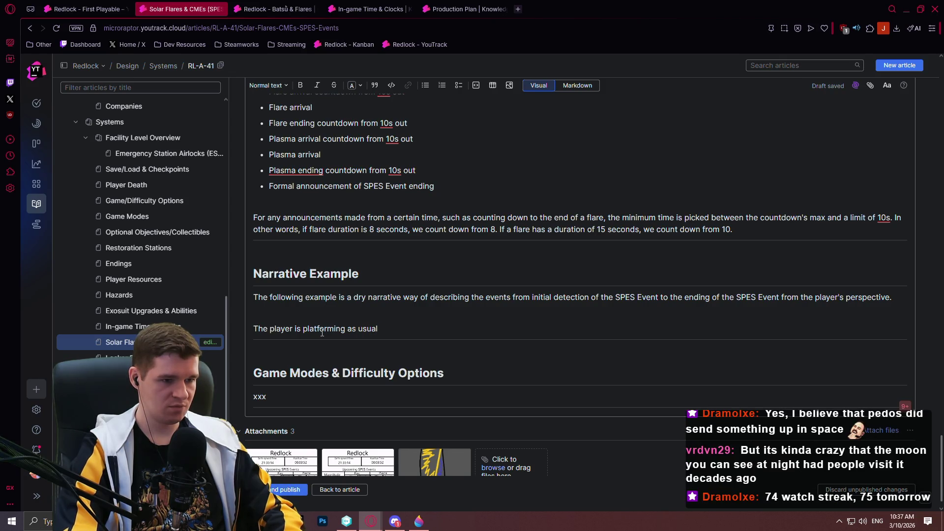
{"action": "type", "text": ", and then an annou"}
{"action": "type", "text": "ncement is "}
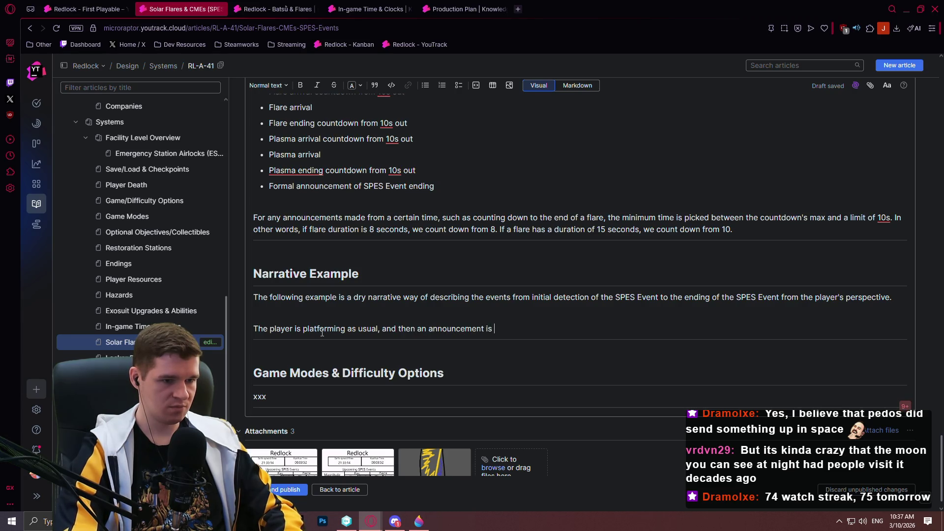
{"action": "type", "text": "heardthe Staiton "}
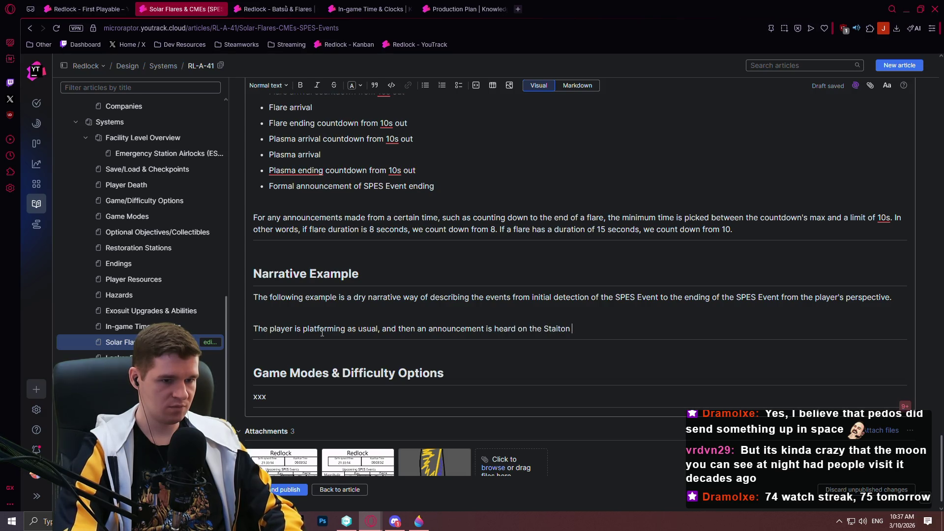
{"action": "key", "text": "BackSpace"}
{"action": "key", "text": "BackSpace"}
{"action": "key", "text": "BackSpace"}
{"action": "key", "text": "BackSpace"}
{"action": "key", "text": "BackSpace"}
{"action": "type", "text": "tion Annou"}
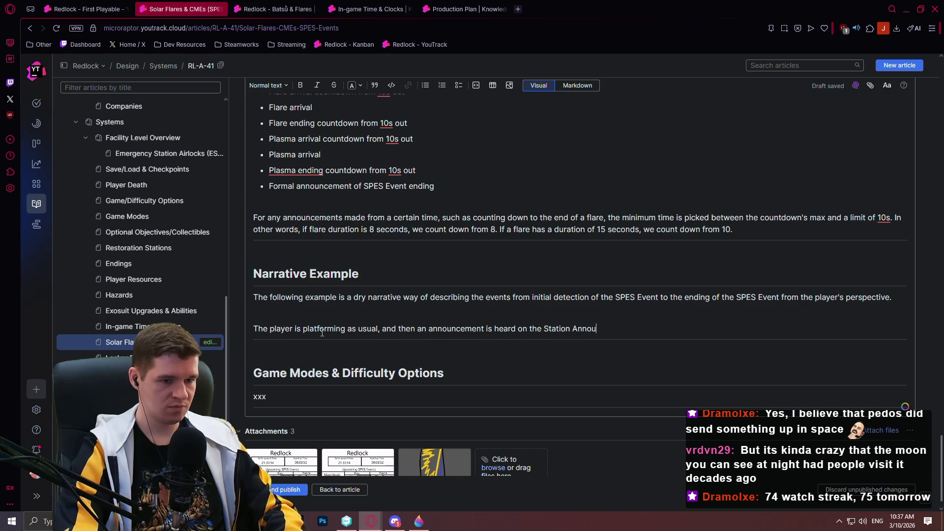
{"action": "type", "text": "ncement System"}
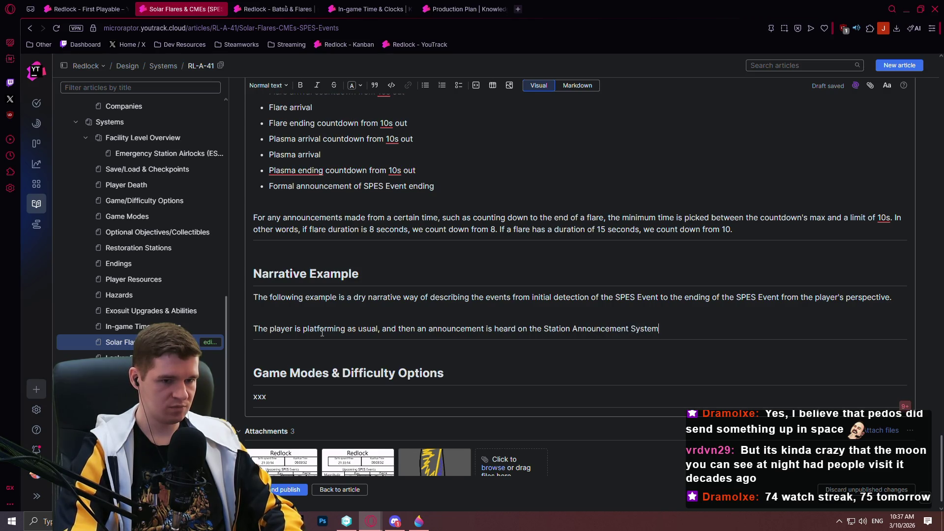
{"action": "type", "text": "."}
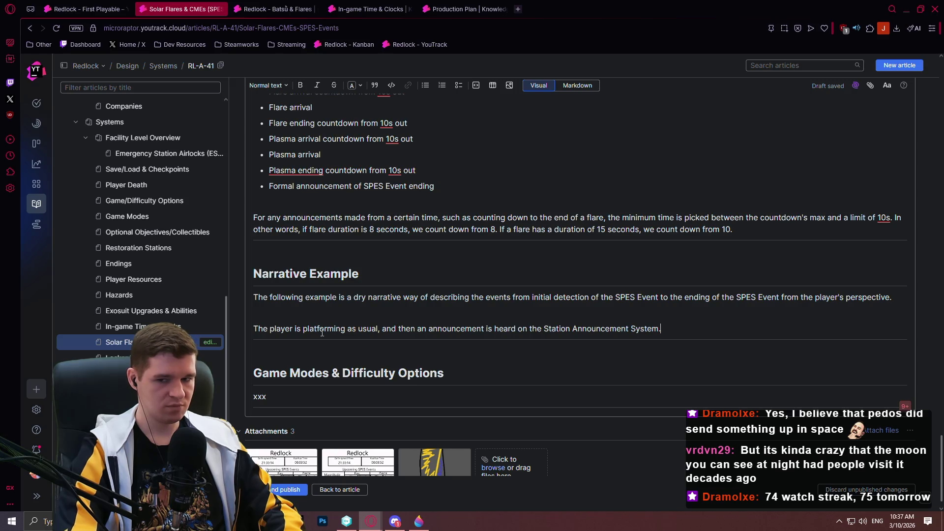
{"action": "key", "text": "Return"}
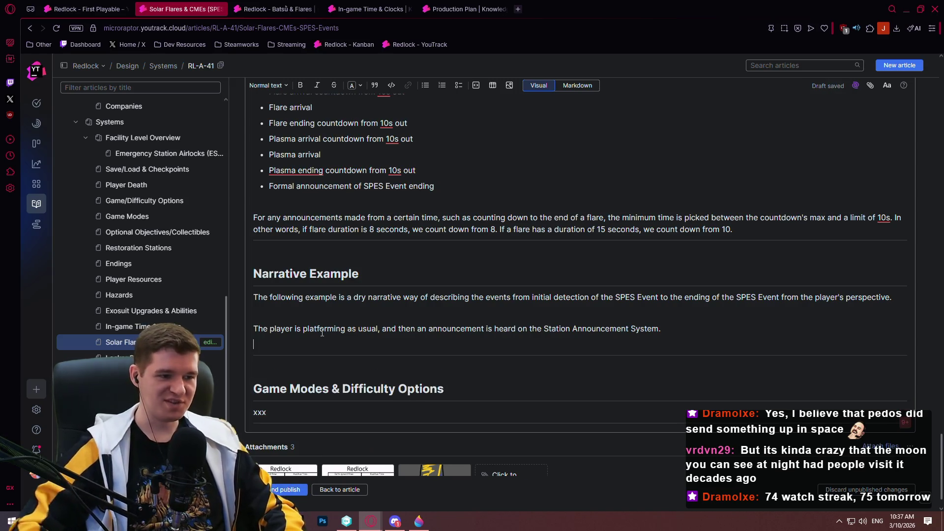
Step: Start a new paragraph beginning with an opening quote mark
{"action": "scroll", "coordinate": [349, 342], "scroll_direction": "up", "scroll_amount": 1}
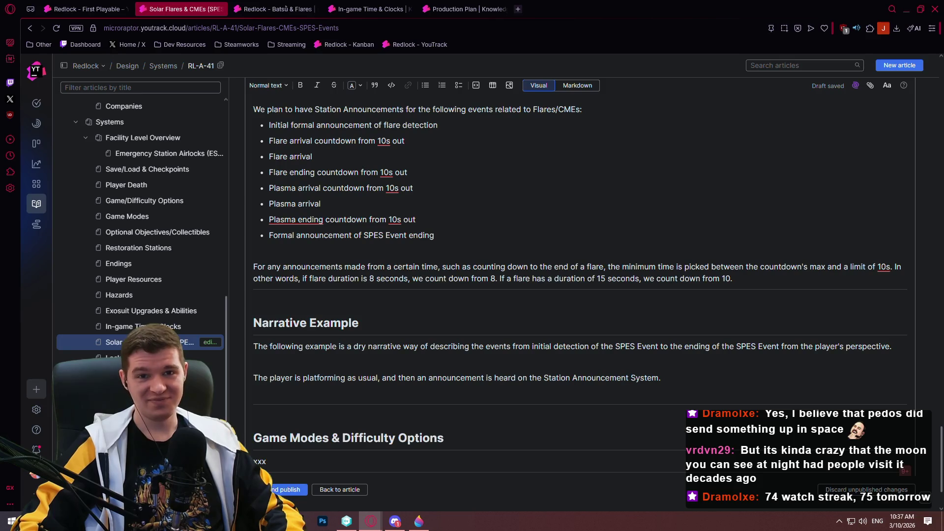
{"action": "key", "text": "alt+Tab"}
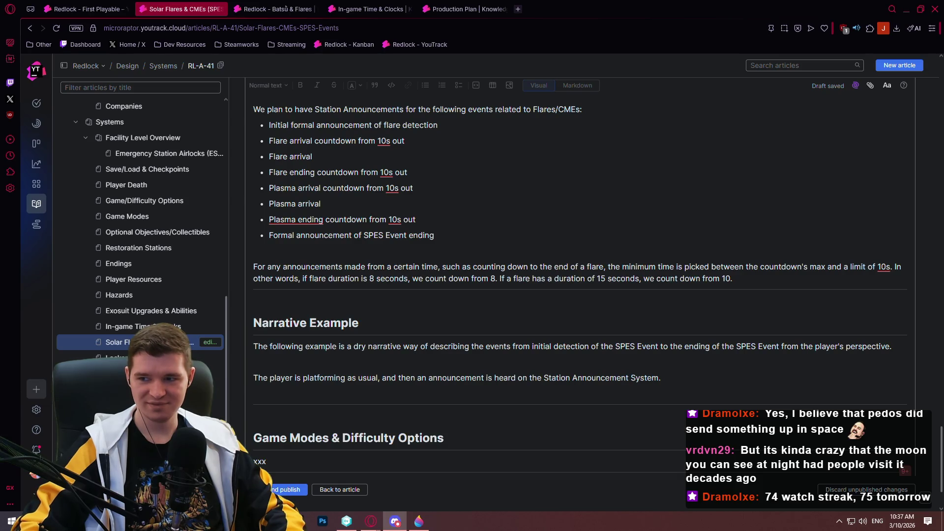
{"action": "left_click", "coordinate": [330, 391]}
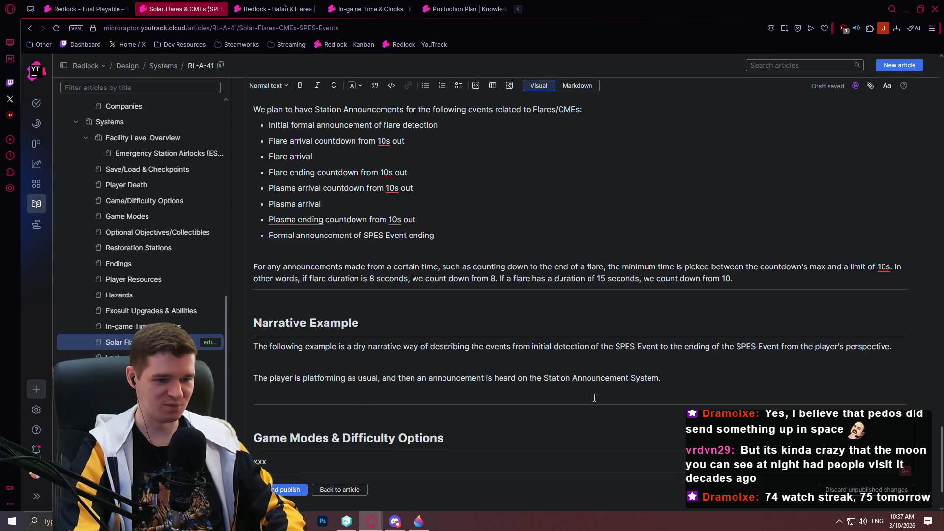
{"action": "key", "text": "BackSpace"}
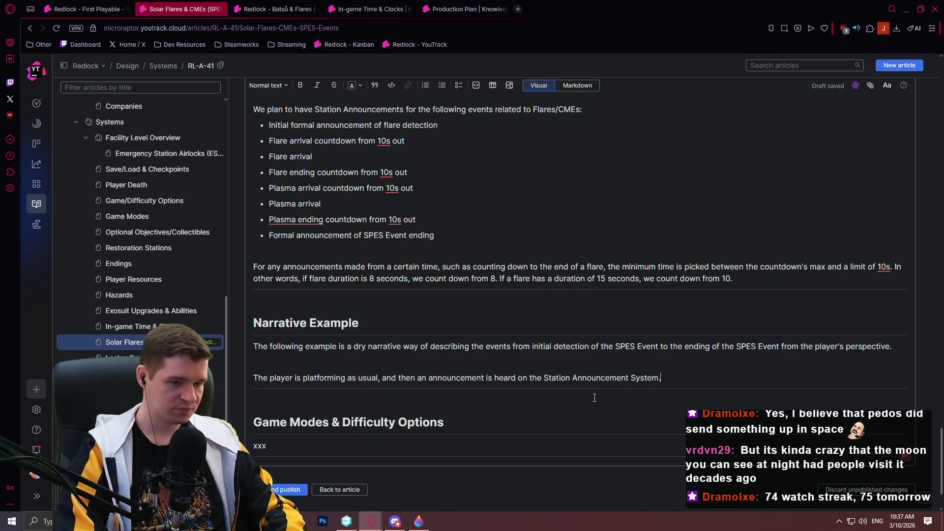
{"action": "key", "text": "Return"}
{"action": "type", "text": "\""}
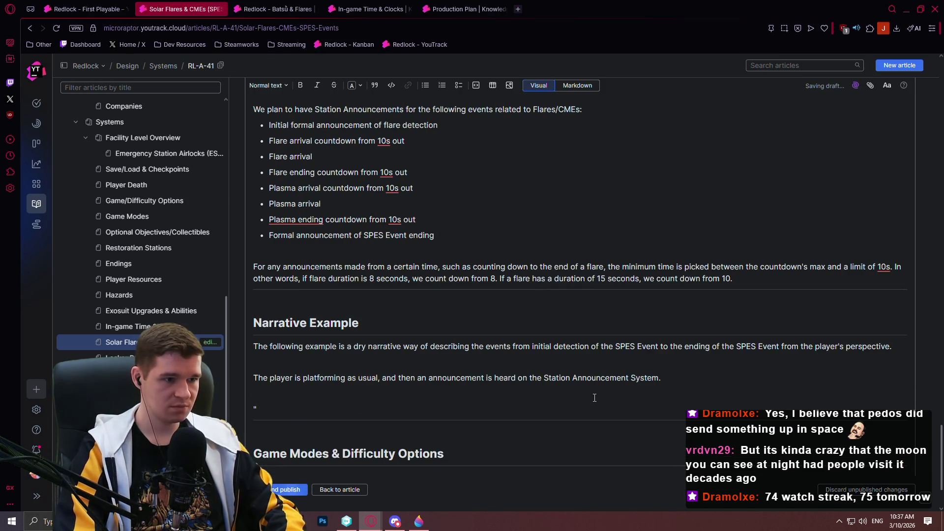
Step: Paste the copied magnitude 3.5 SPES announcement after the quote and begin a 'When the tim' paragraph
{"action": "scroll", "coordinate": [592, 344], "scroll_direction": "up", "scroll_amount": 1}
{"action": "mouse_move", "coordinate": [448, 121]}
{"action": "left_mouse_down"}
{"action": "mouse_move", "coordinate": [364, 127]}
{"action": "mouse_move", "coordinate": [253, 115]}
{"action": "left_mouse_up"}
{"action": "key", "text": "ctrl+c"}
{"action": "scroll", "coordinate": [429, 245], "scroll_direction": "down", "scroll_amount": 1}
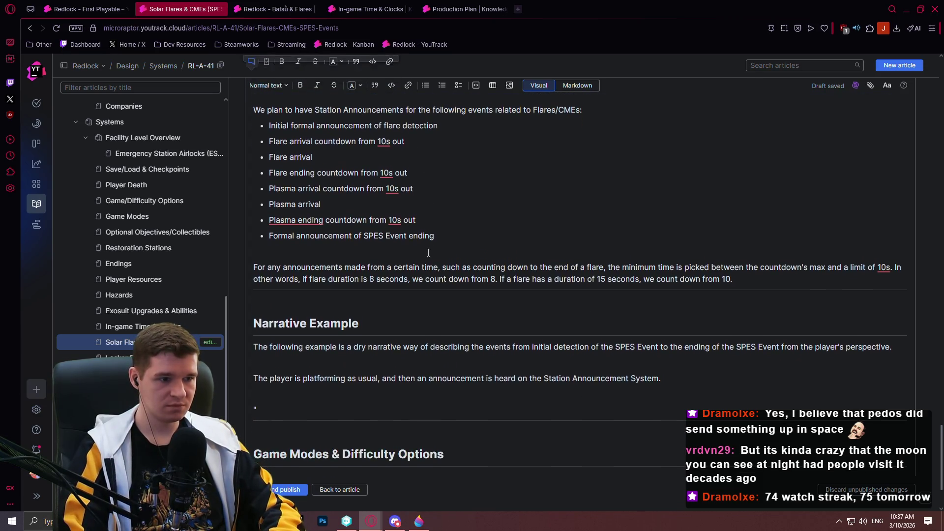
{"action": "left_click", "coordinate": [259, 411]}
{"action": "key", "text": "ctrl+v"}
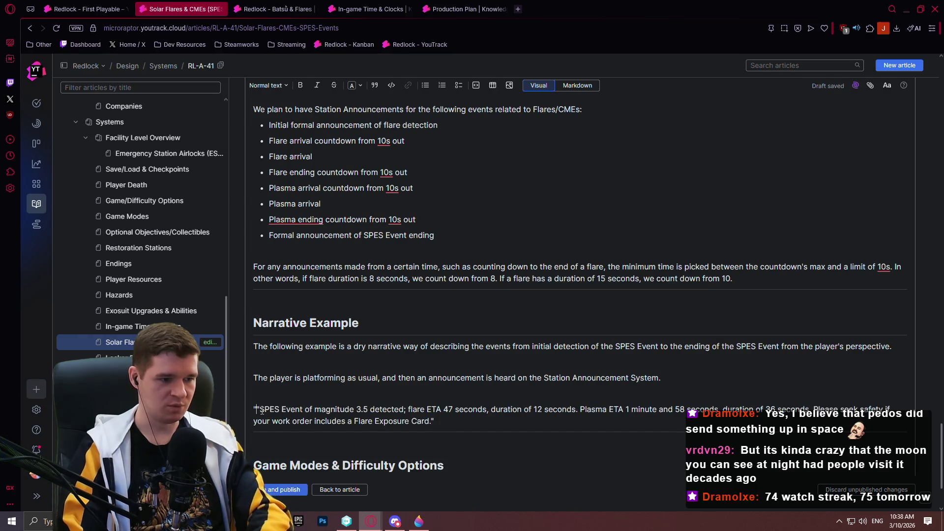
{"action": "scroll", "coordinate": [510, 311], "scroll_direction": "down", "scroll_amount": 3}
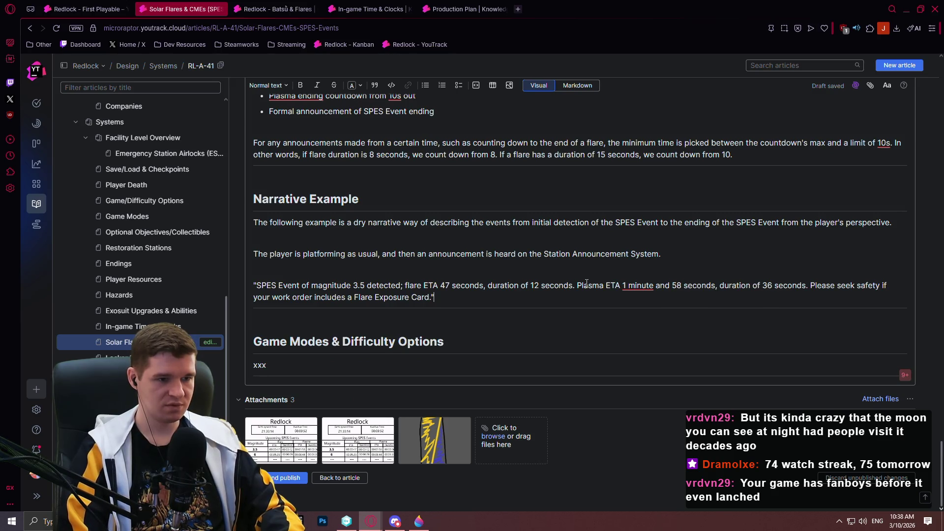
{"action": "key", "text": "Return"}
{"action": "type", "text": "When the tim"}
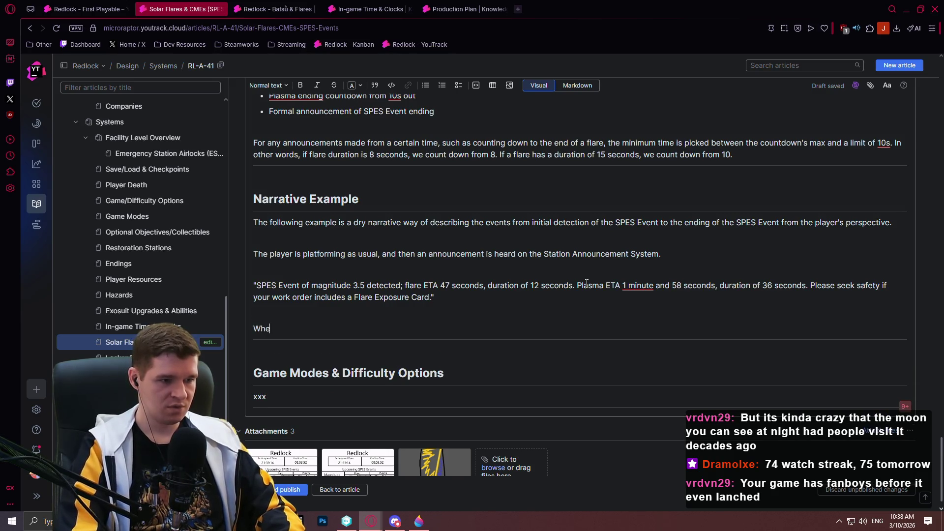
Step: Write that the SPES Event is added to the in-game clock on announcement, with appropriate ETAs counting down immediately
{"action": "key", "text": "BackSpace"}
{"action": "key", "text": "BackSpace"}
{"action": "key", "text": "BackSpace"}
{"action": "key", "text": "BackSpace"}
{"action": "type", "text": "The"}
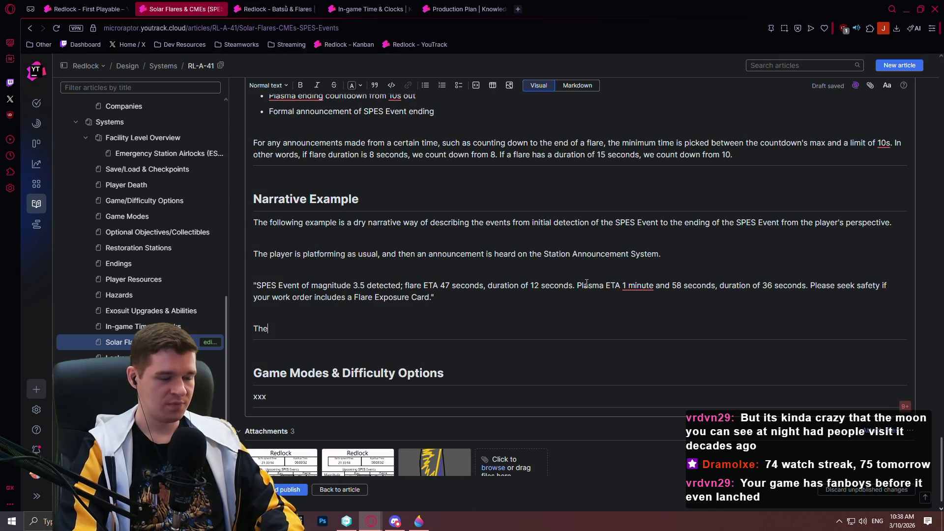
{"action": "type", "text": " player se"}
{"action": "type", "text": "es the SP"}
{"action": "type", "text": "ES Event get"}
{"action": "type", "text": " att"}
{"action": "type", "text": "ded to "}
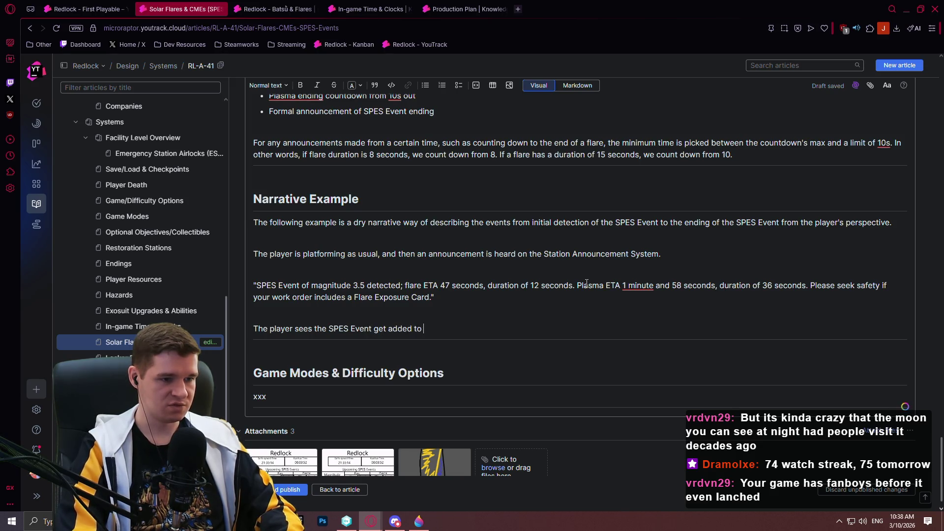
{"action": "type", "text": "the in-game clock"}
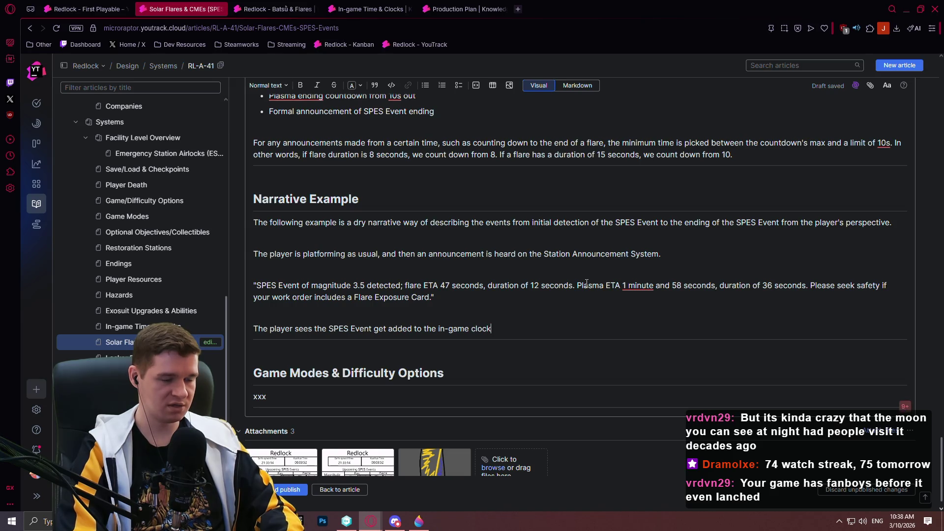
{"action": "type", "text": " immedia"}
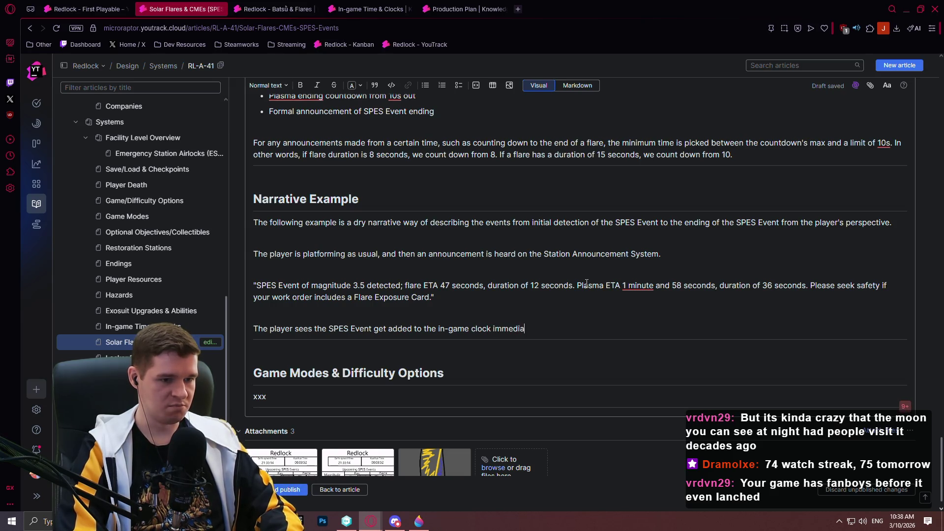
{"action": "type", "text": "tely when the "}
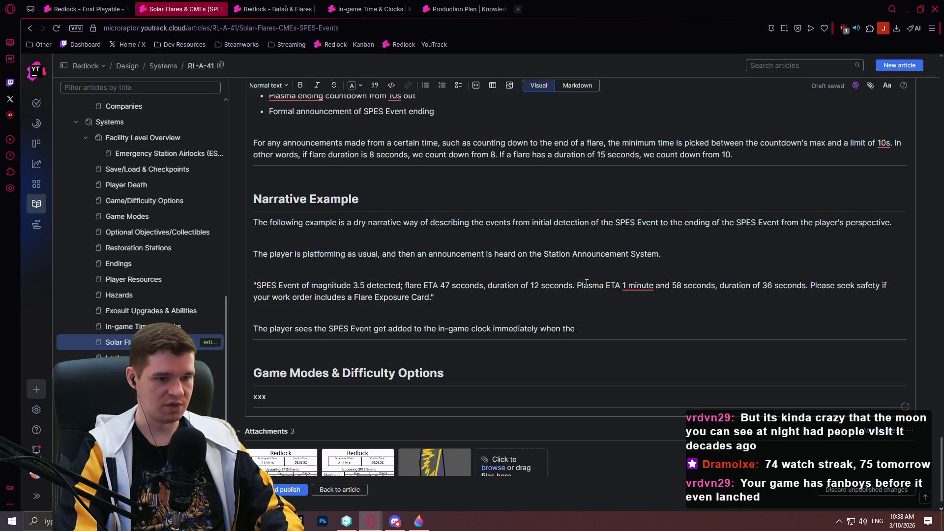
{"action": "type", "text": "announcement is triggered"}
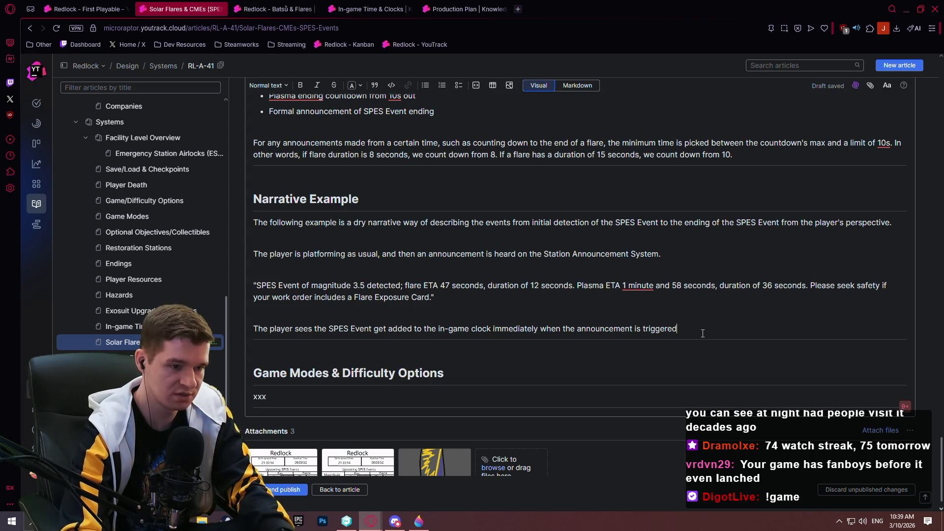
{"action": "type", "text": ", with the "}
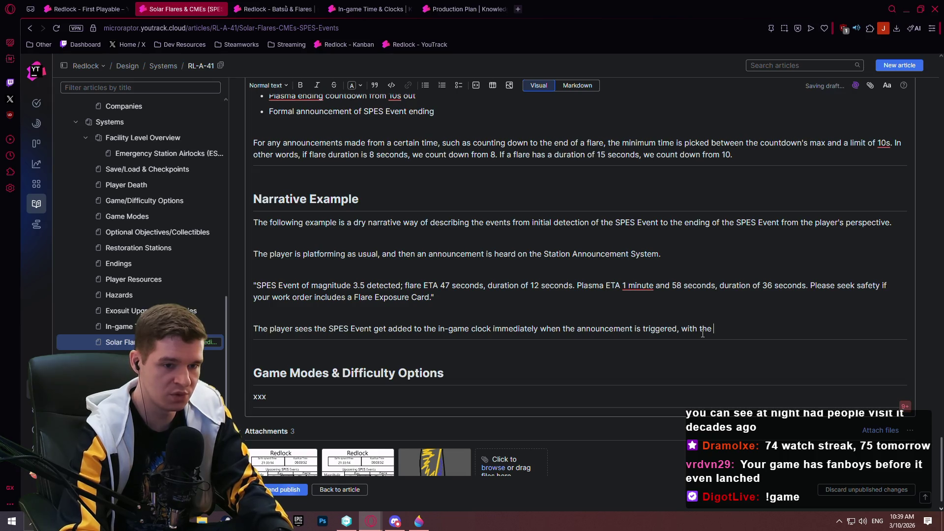
{"action": "type", "text": "appropari"}
{"action": "key", "text": "BackSpace"}
{"action": "type", "text": "riate ETA"}
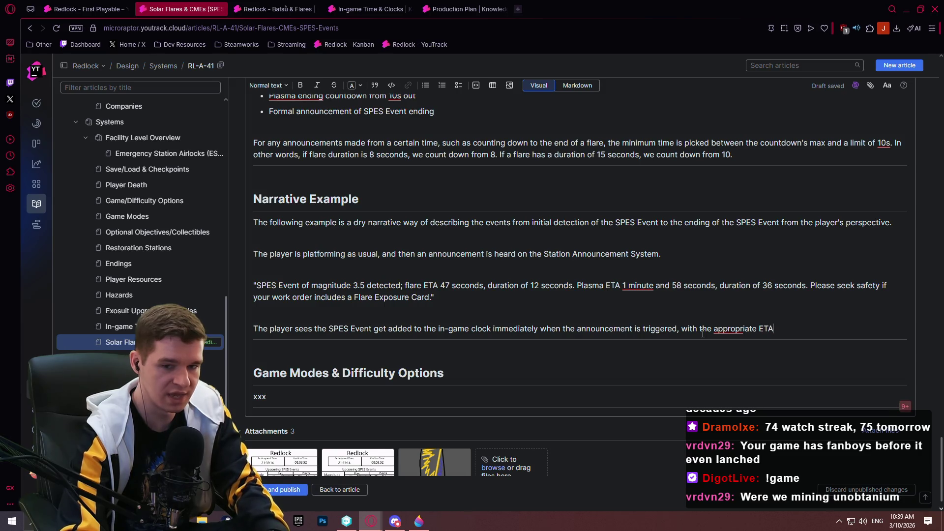
{"action": "type", "text": "s and"}
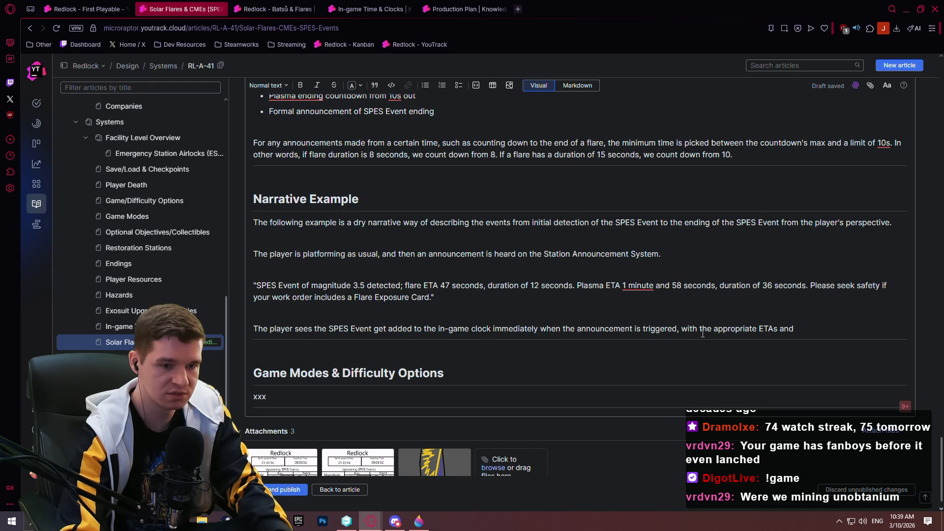
{"action": "key", "text": "BackSpace"}
{"action": "key", "text": "BackSpace"}
{"action": "key", "text": "BackSpace"}
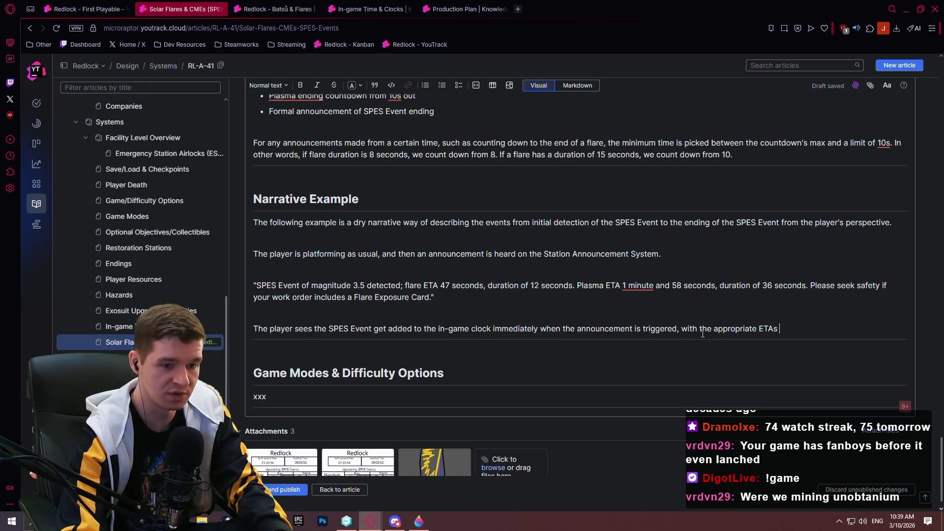
{"action": "type", "text": "countd"}
{"action": "key", "text": "BackSpace"}
{"action": "type", "text": "i"}
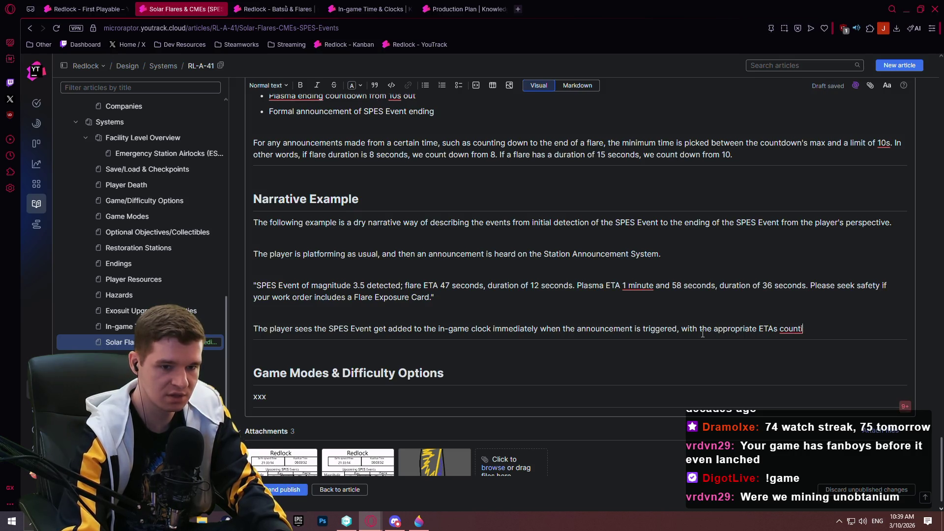
{"action": "type", "text": "ng down immediately."}
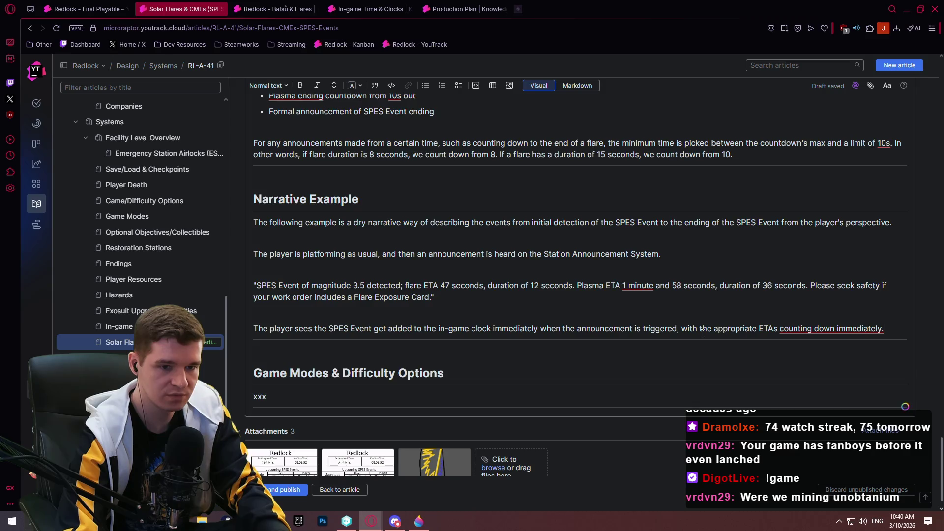
{"action": "key", "text": "Return"}
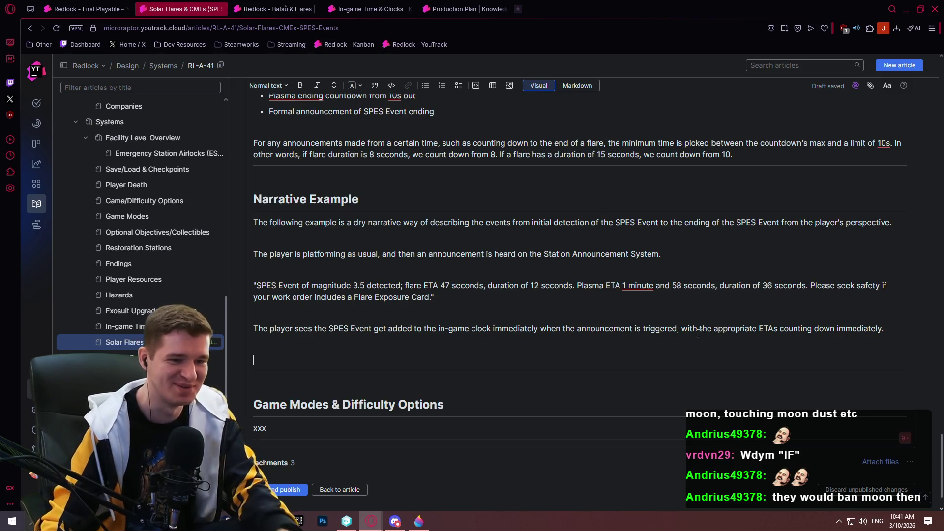
Step: Begin a new Narrative Example paragraph reading 'When the flare's duration reaches'
{"action": "scroll", "coordinate": [565, 316], "scroll_direction": "down", "scroll_amount": 1}
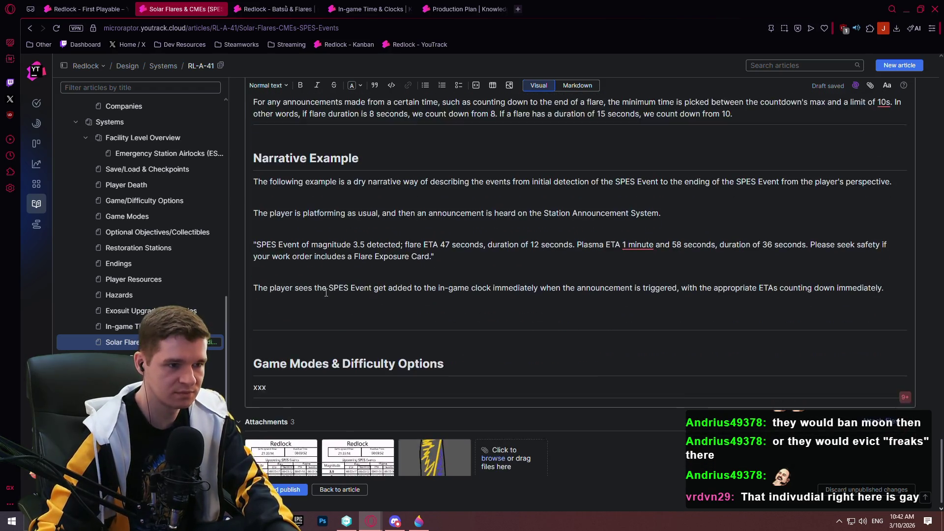
{"action": "type", "text": "When the"}
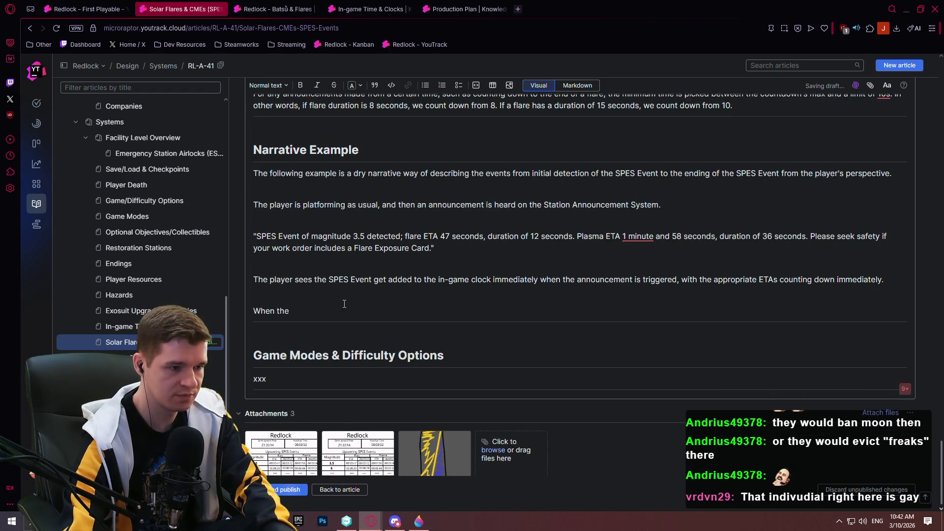
{"action": "type", "text": " flare's"}
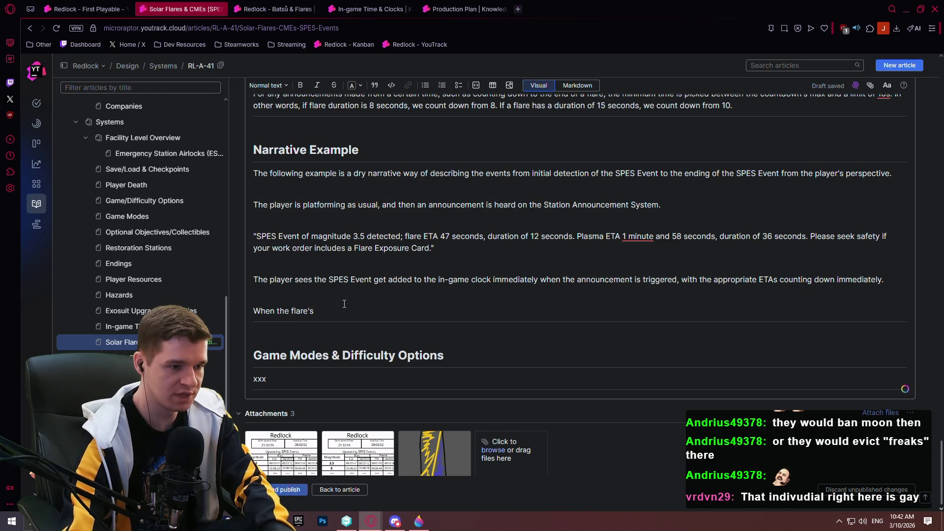
{"action": "type", "text": " duration reaches"}
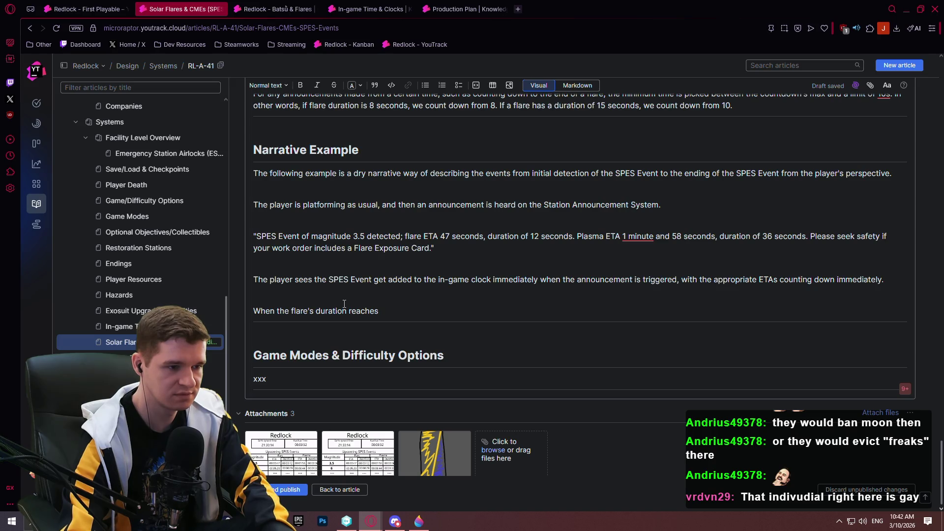
Step: Add the 10-seconds announcement sentence and the quote 'Flare arriving in 10...1... Flare arrival, seek safety.'
{"action": "type", "text": "10"}
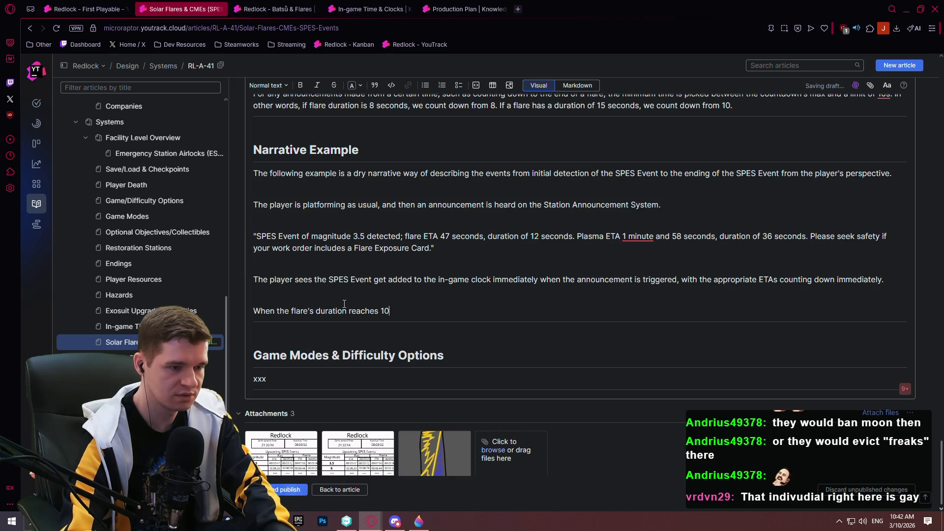
{"action": "type", "text": " seconds"}
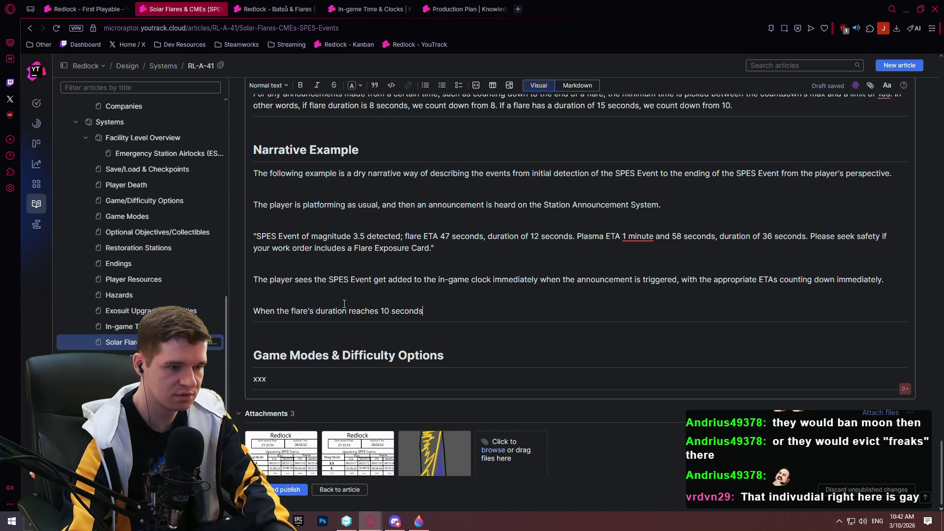
{"action": "type", "text": ", th"}
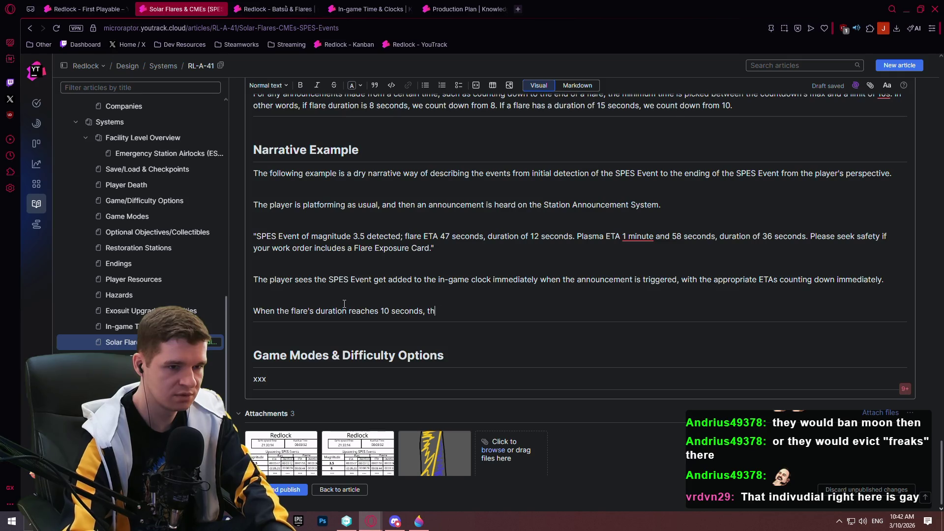
{"action": "type", "text": "e Station Ann"}
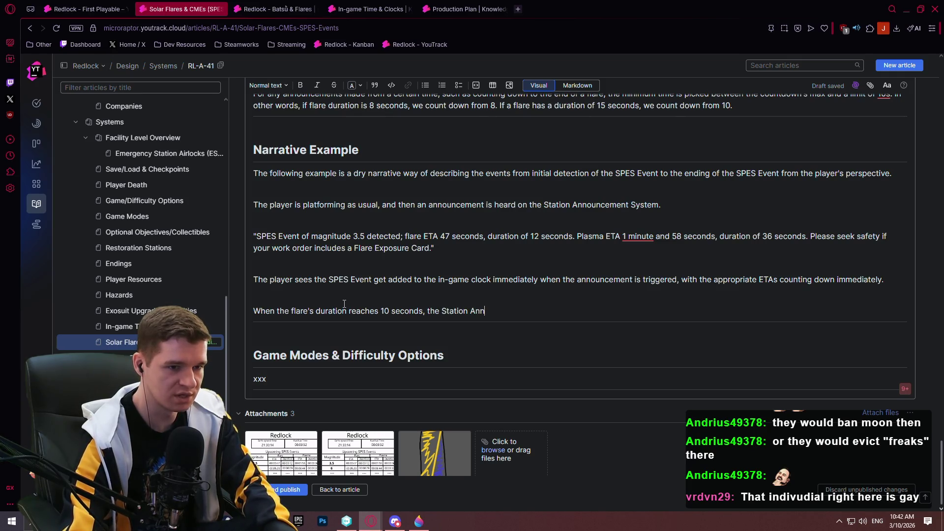
{"action": "type", "text": "ouncement Syste"}
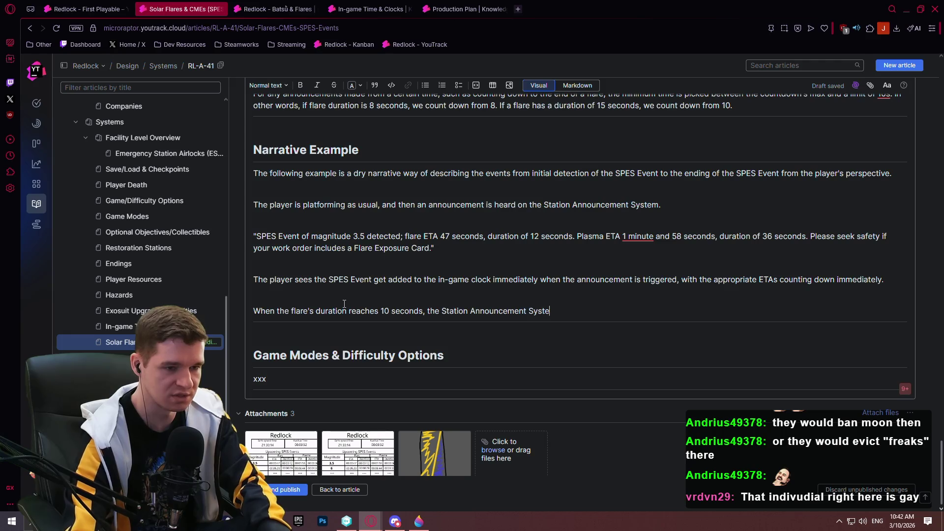
{"action": "type", "text": "m kicks in again:"}
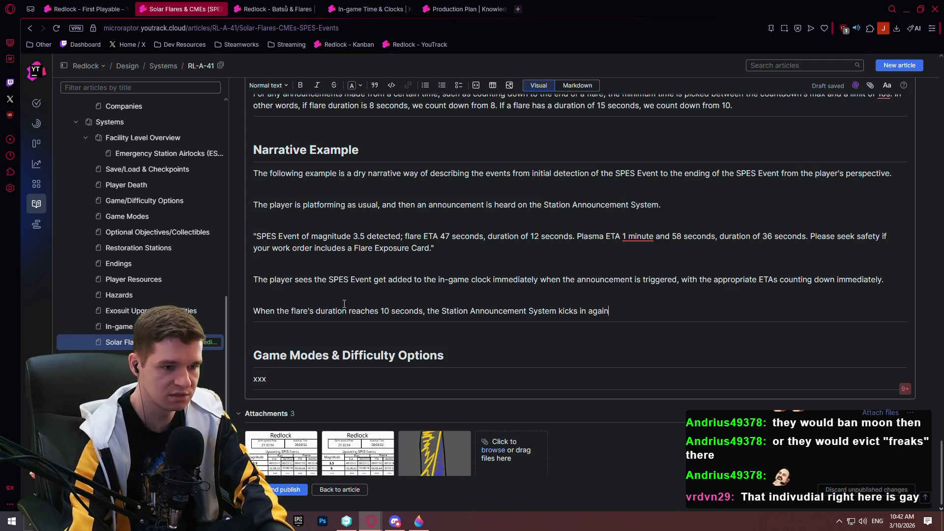
{"action": "key", "text": "Return"}
{"action": "type", "text": "\"Solar"}
{"action": "key", "text": "BackSpace"}
{"action": "key", "text": "BackSpace"}
{"action": "key", "text": "BackSpace"}
{"action": "type", "text": "Flare arriving in"}
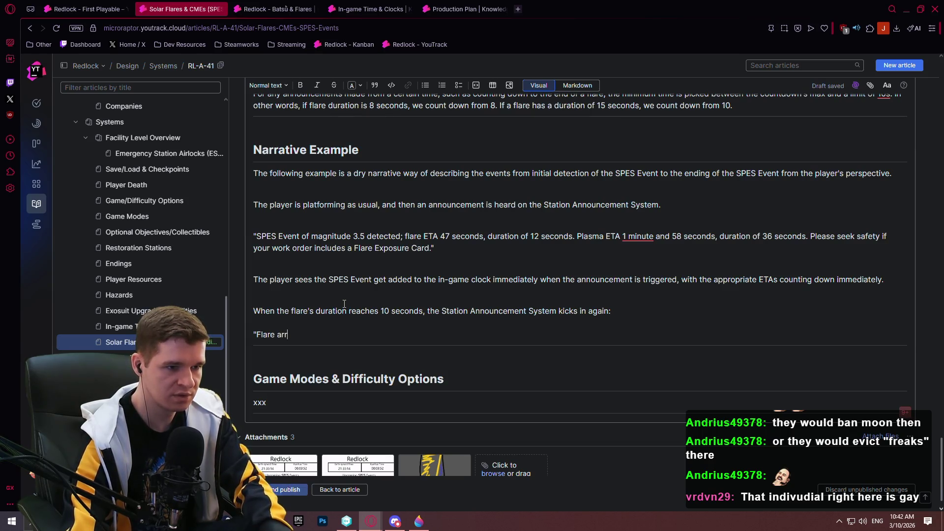
{"action": "type", "text": " 10..."}
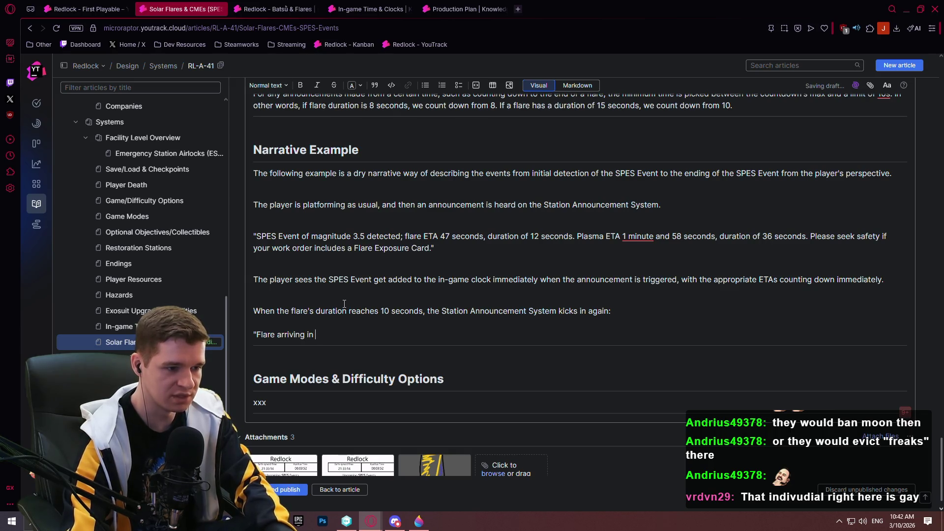
{"action": "type", "text": "9...8..."}
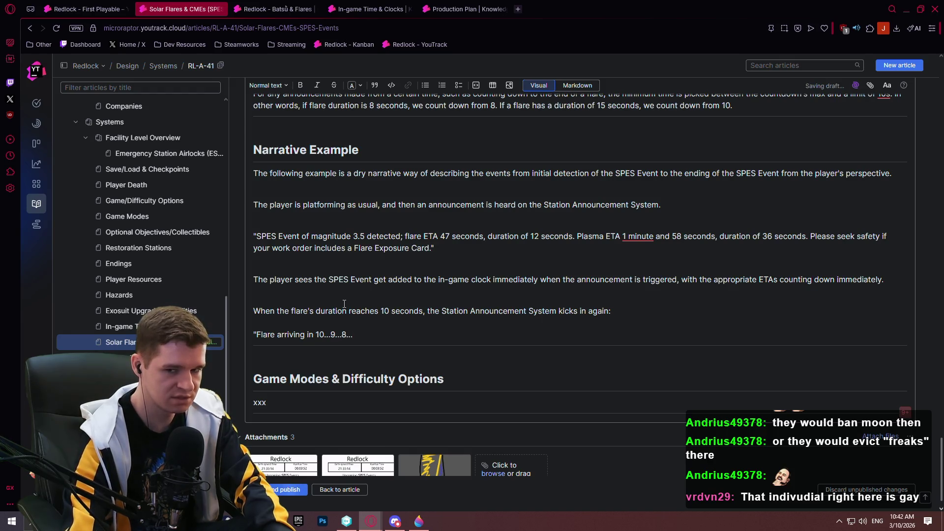
{"action": "type", "text": "7...6..."}
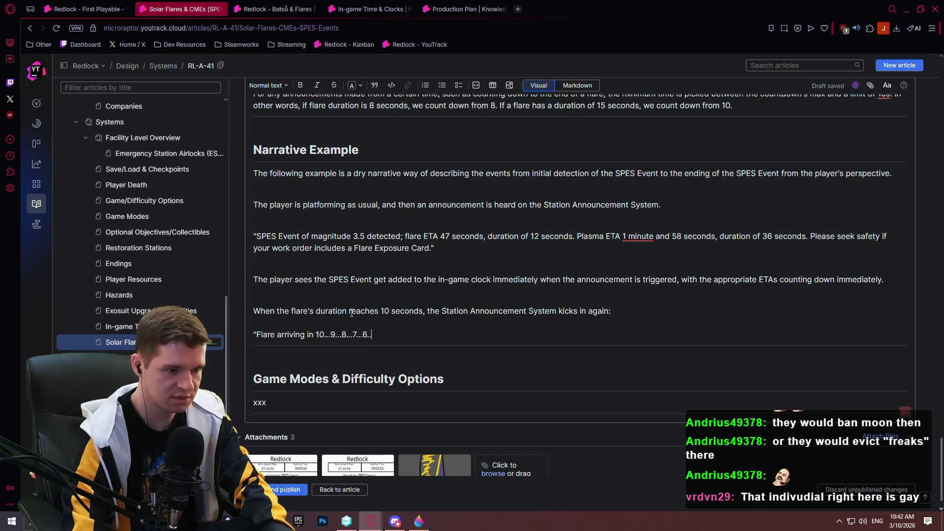
{"action": "type", "text": "5...4..."}
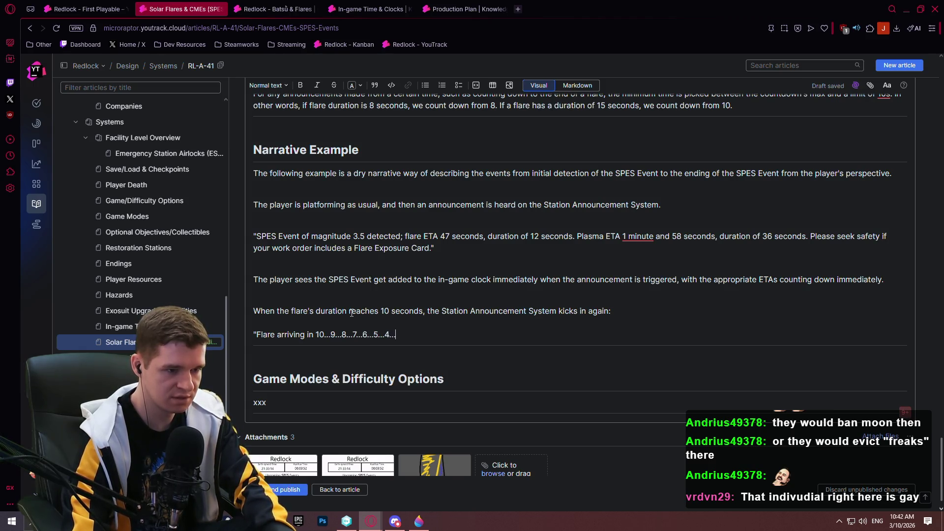
{"action": "type", "text": "3...2"}
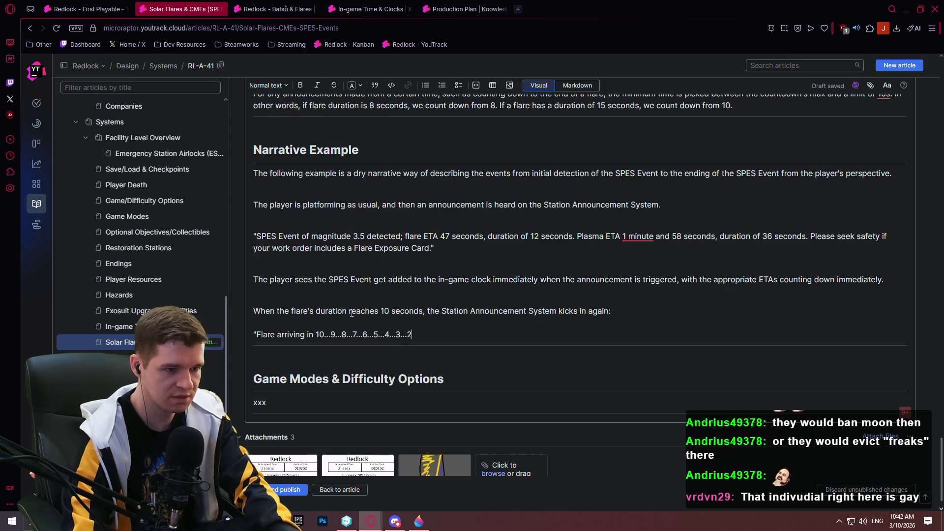
{"action": "type", "text": "...1... "}
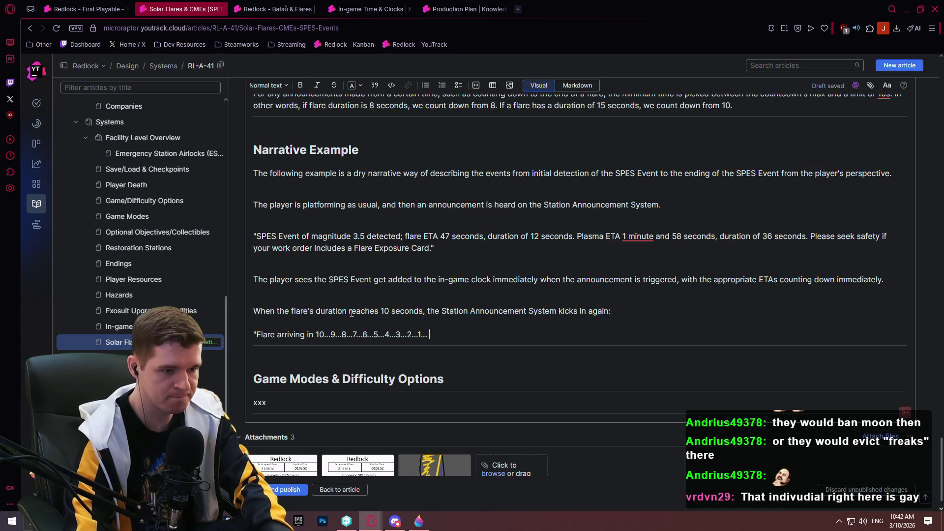
{"action": "type", "text": "Flare arrival, seek safe"}
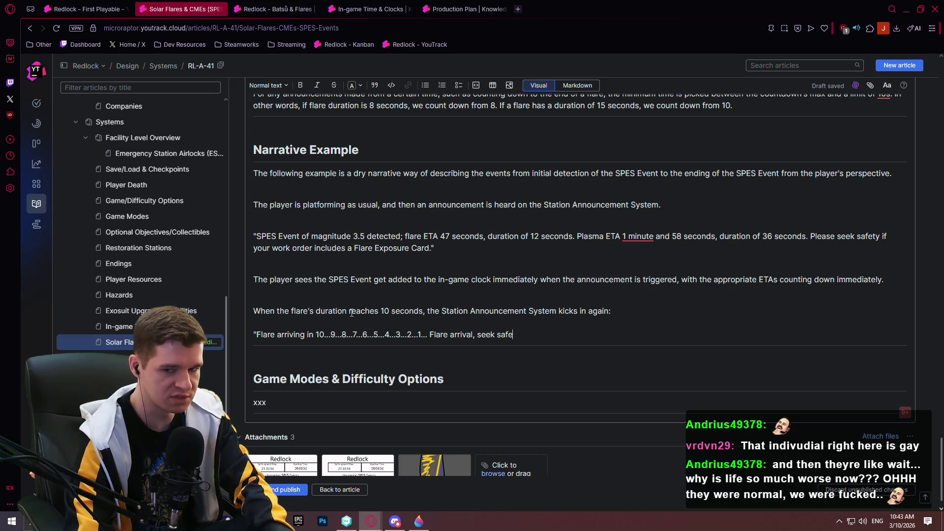
{"action": "type", "text": "ty."}
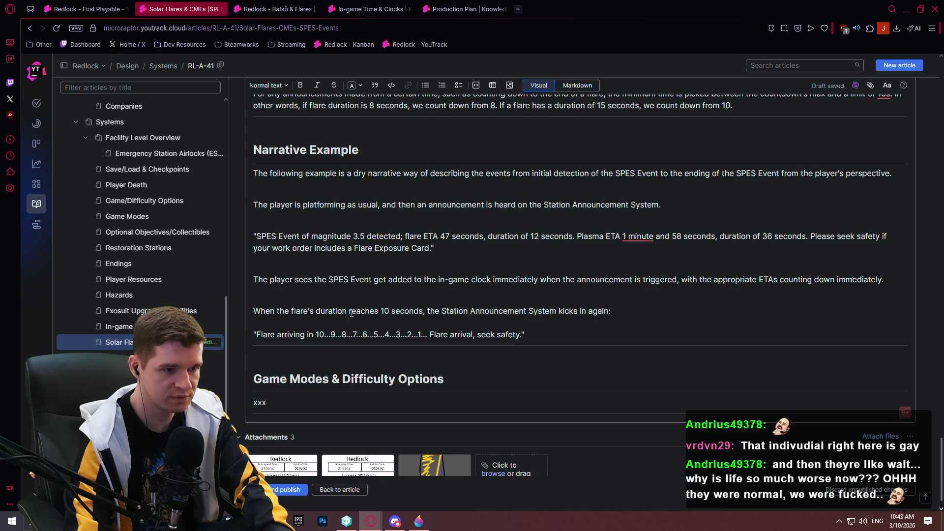
Step: Start a 'When the flare is about to' paragraph and reword the earlier phrase to 'arrival duration'
{"action": "key", "text": "Return"}
{"action": "key", "text": "Return"}
{"action": "type", "text": "Whe"}
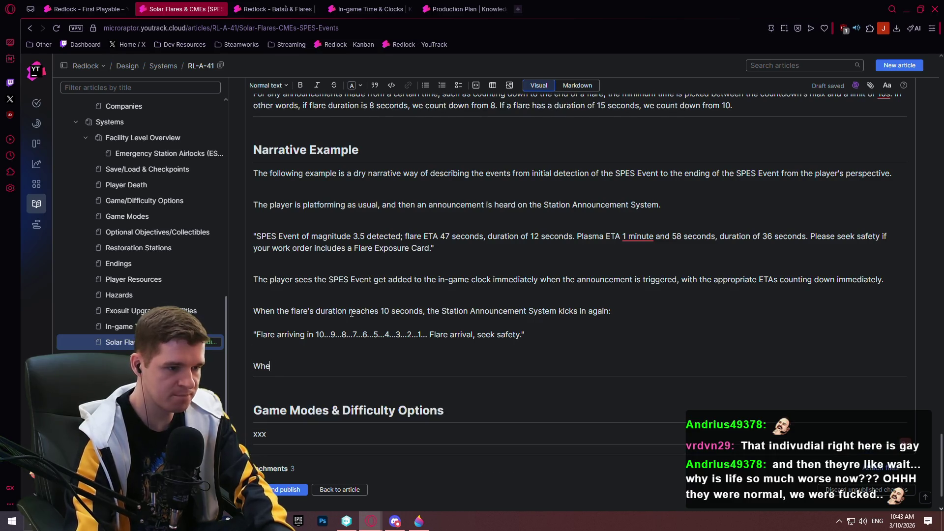
{"action": "type", "text": "n the flare is"}
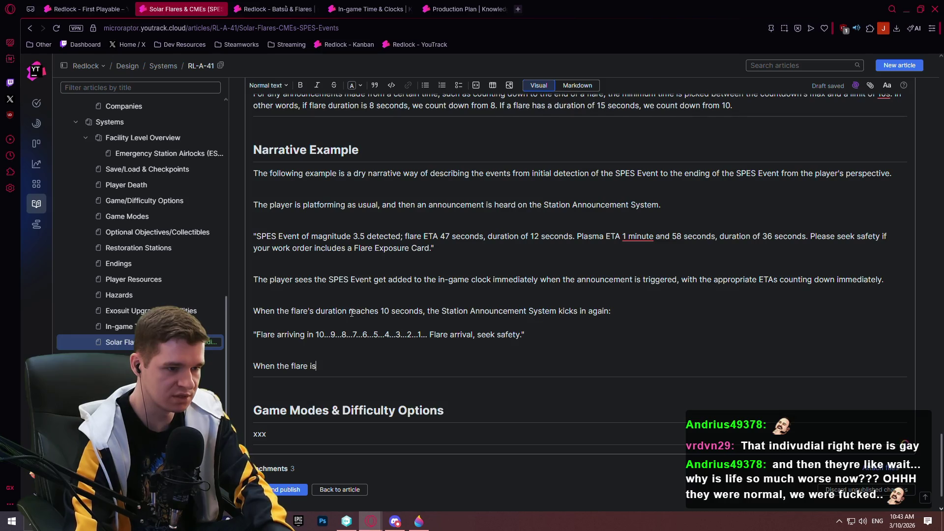
{"action": "type", "text": " about to"}
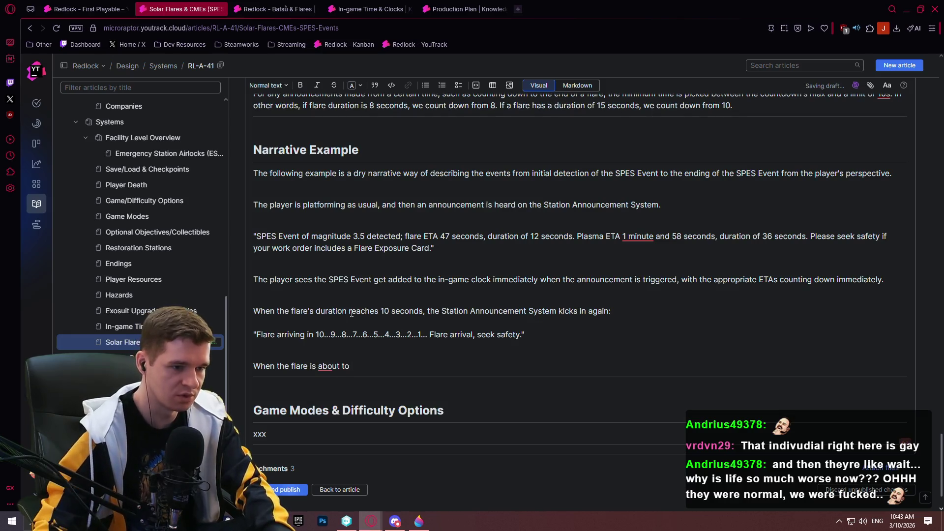
{"action": "scroll", "coordinate": [318, 357], "scroll_direction": "up", "scroll_amount": 1}
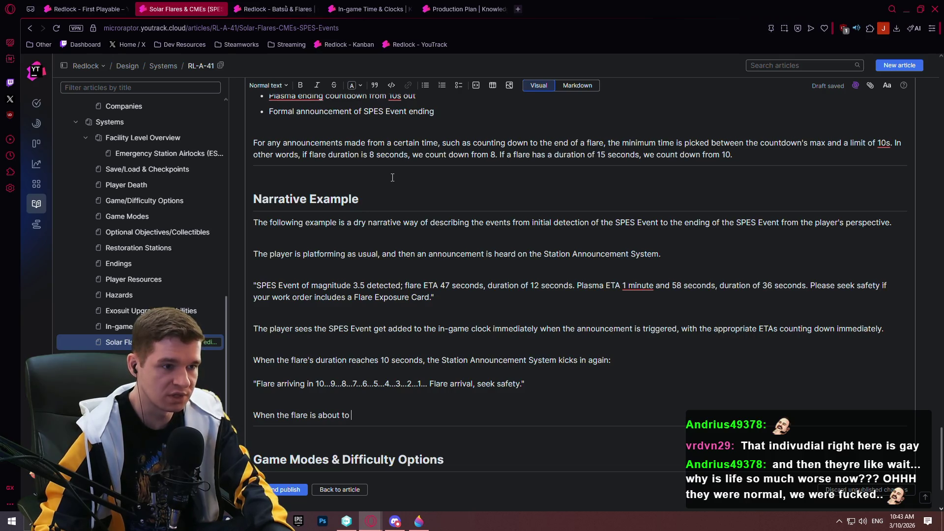
{"action": "double_click", "coordinate": [329, 371]}
{"action": "type", "text": "arrival d"}
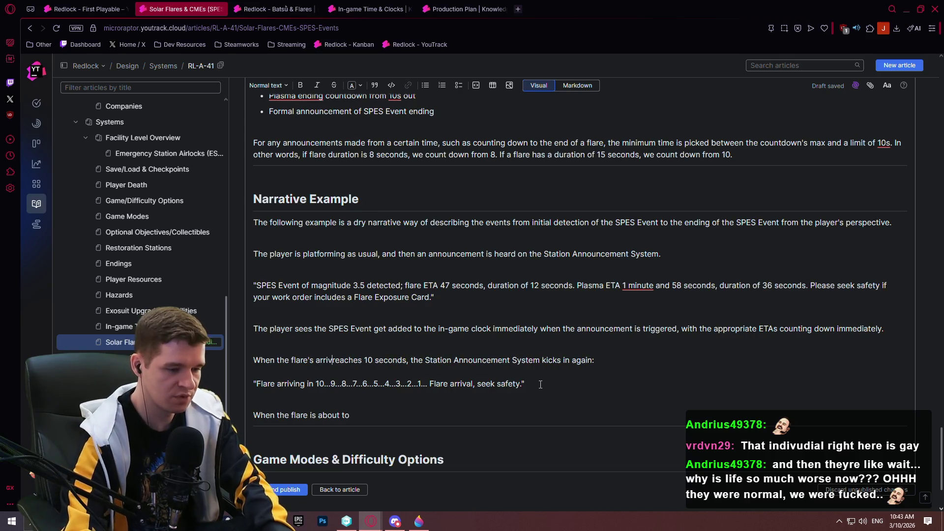
{"action": "type", "text": "uration"}
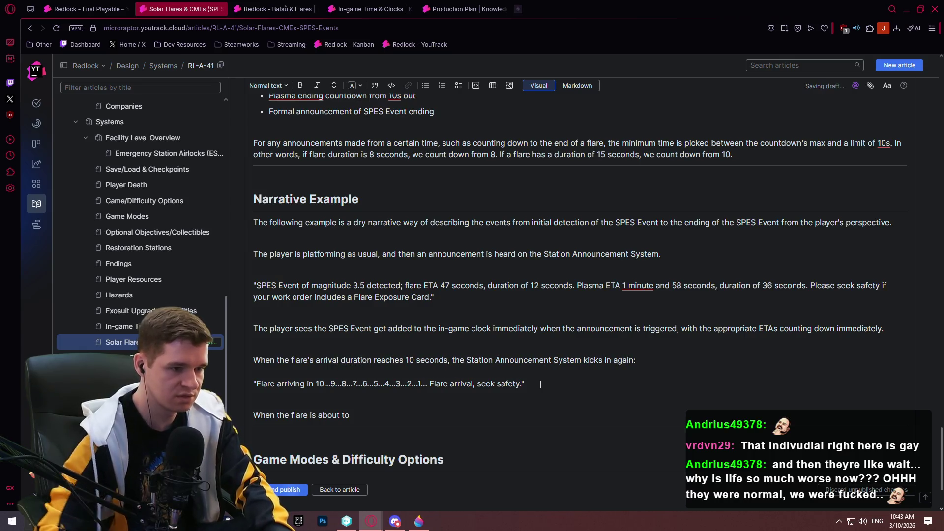
{"action": "scroll", "coordinate": [381, 313], "scroll_direction": "up", "scroll_amount": 5}
{"action": "scroll", "coordinate": [342, 129], "scroll_direction": "down", "scroll_amount": 2}
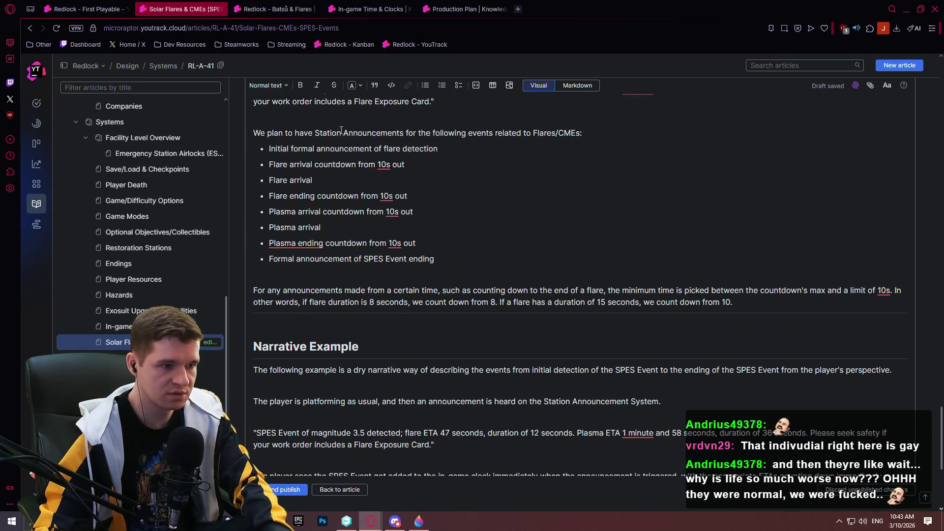
{"action": "scroll", "coordinate": [378, 322], "scroll_direction": "down", "scroll_amount": 5}
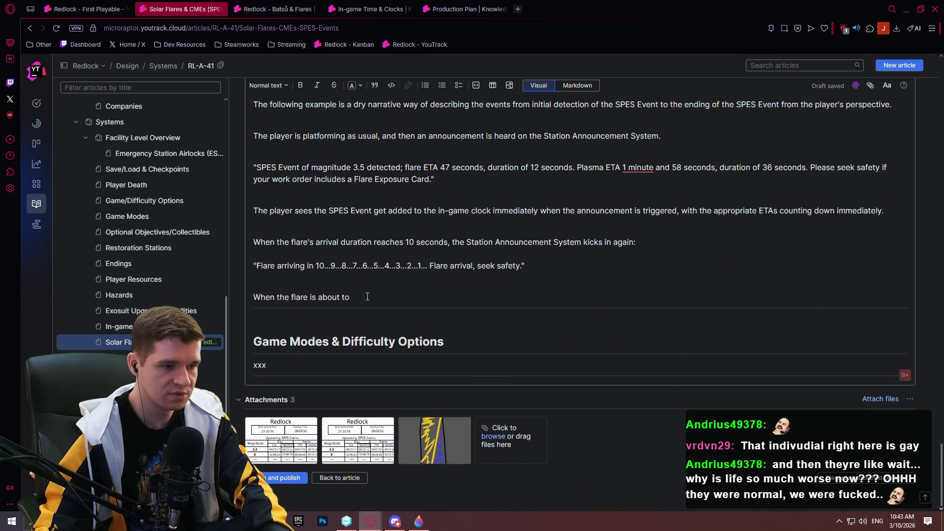
Step: Finish with 'ending duration reaches 10 seconds, the Station Announcement System kicks in:', fixing 'Annoucement'
{"action": "type", "text": "end"}
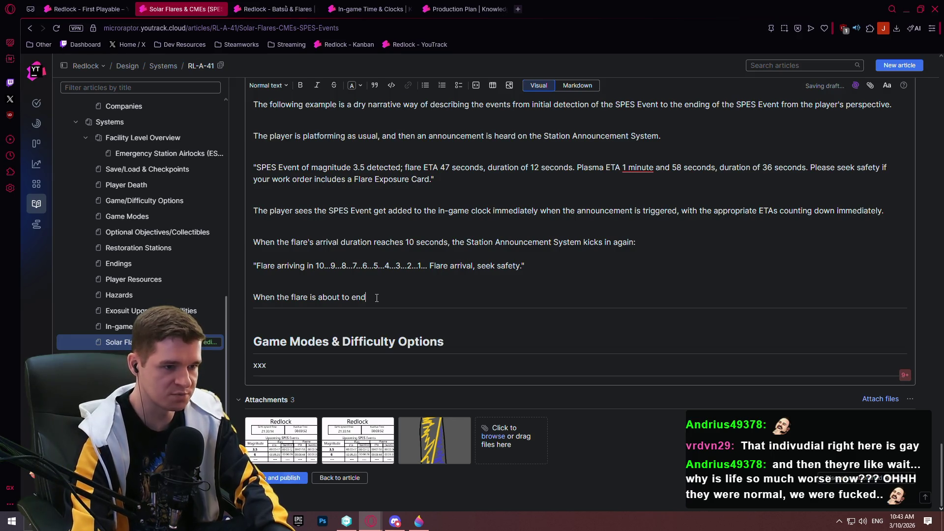
{"action": "type", "text": " and "}
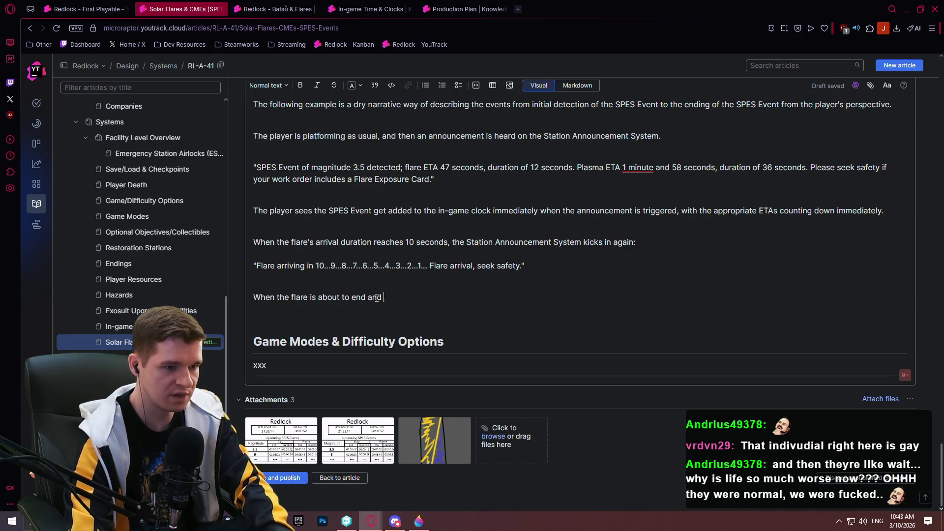
{"action": "type", "text": "that ending duration "}
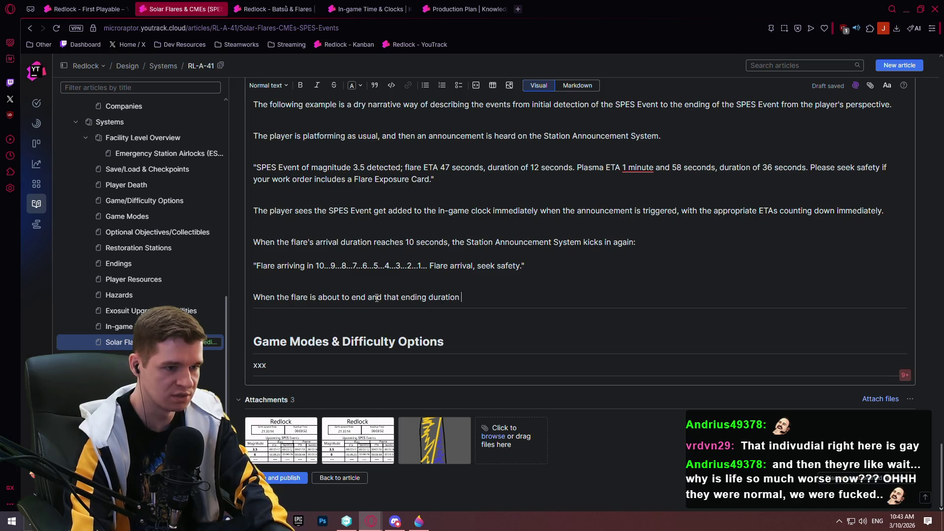
{"action": "type", "text": "reaches 10 seconds"}
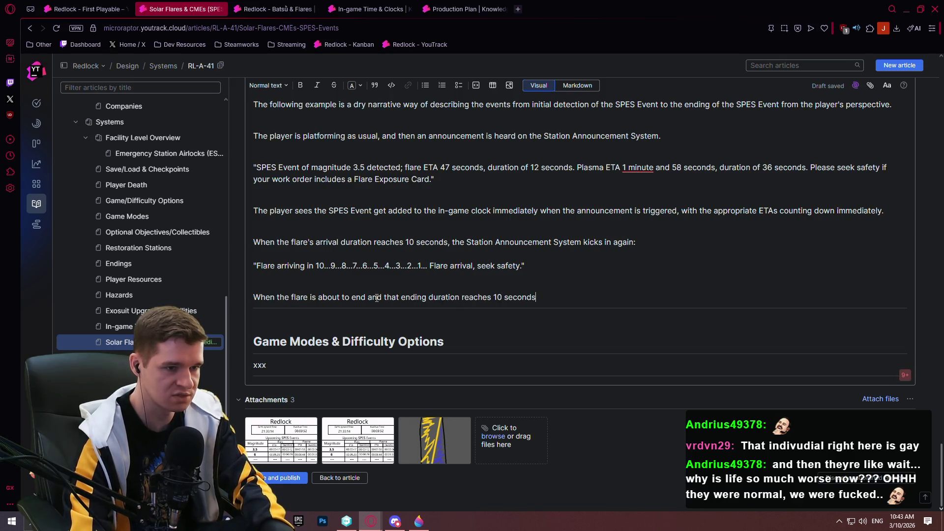
{"action": "type", "text": "the sta"}
{"action": "key", "text": "BackSpace"}
{"action": "key", "text": "BackSpace"}
{"action": "key", "text": "BackSpace"}
{"action": "type", "text": "Station Annouc"}
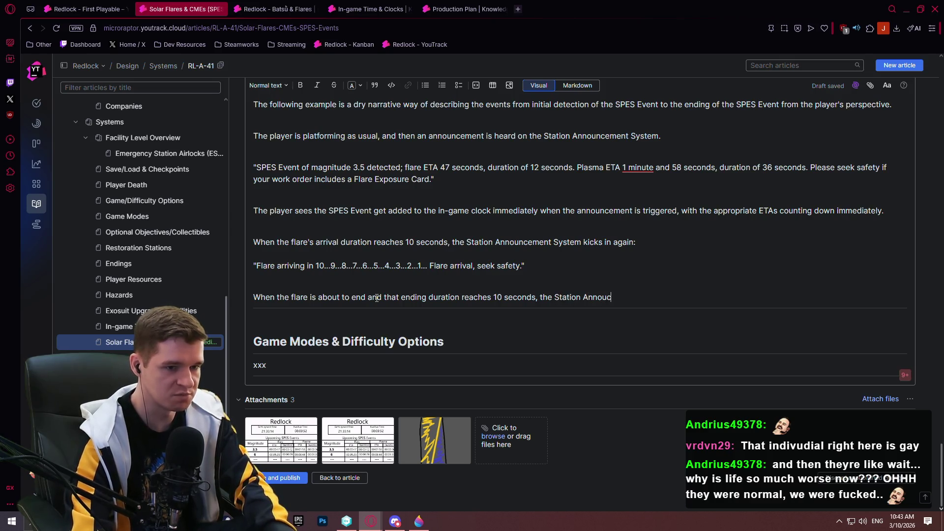
{"action": "type", "text": "ement System ki"}
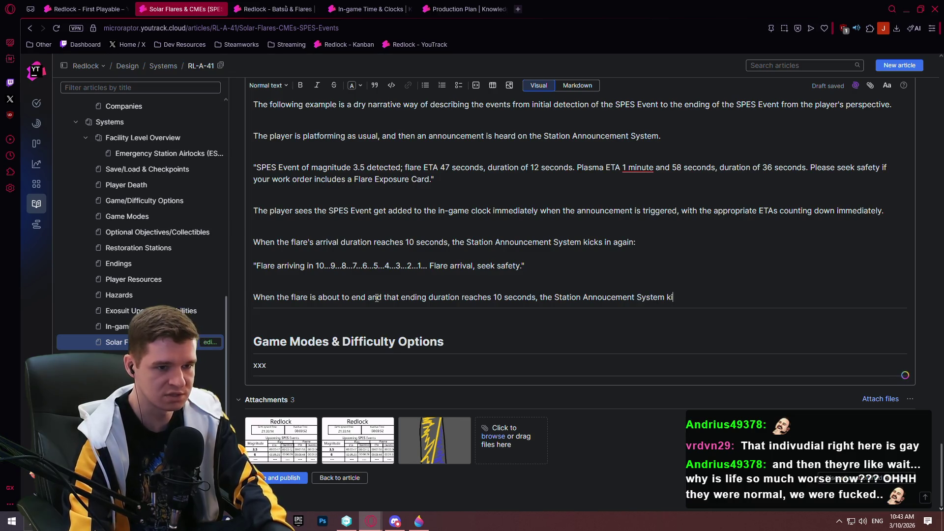
{"action": "type", "text": "cks in:"}
{"action": "key", "text": "Return"}
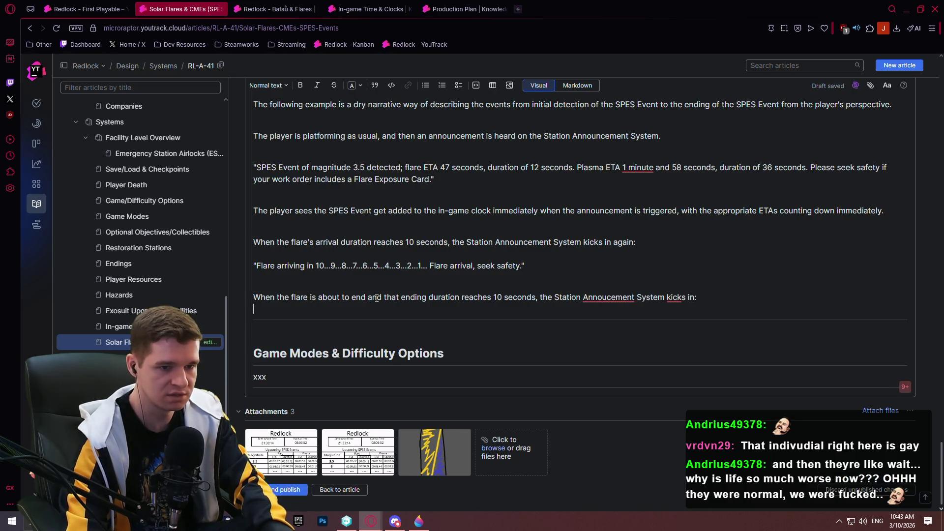
{"action": "left_click", "coordinate": [609, 296]}
{"action": "type", "text": "n"}
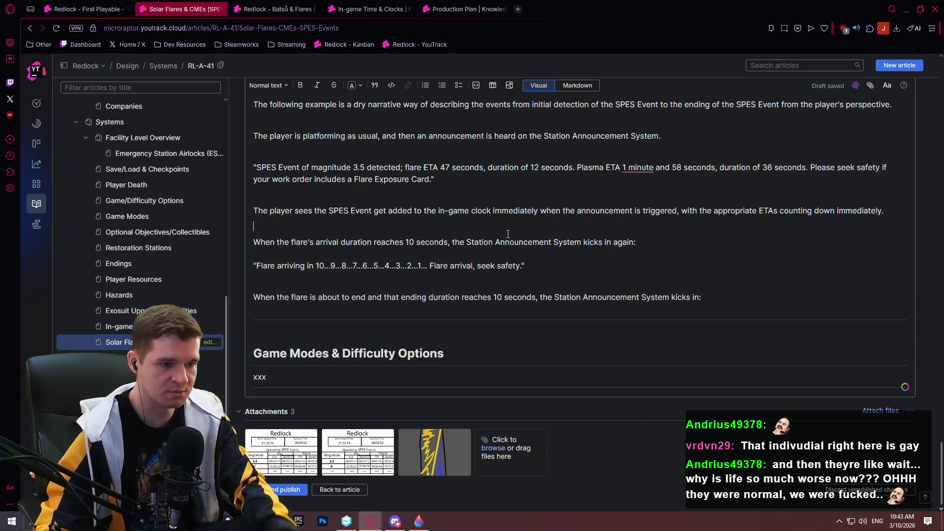
{"action": "key", "text": "Up"}
{"action": "key", "text": "Up"}
{"action": "key", "text": "Up"}
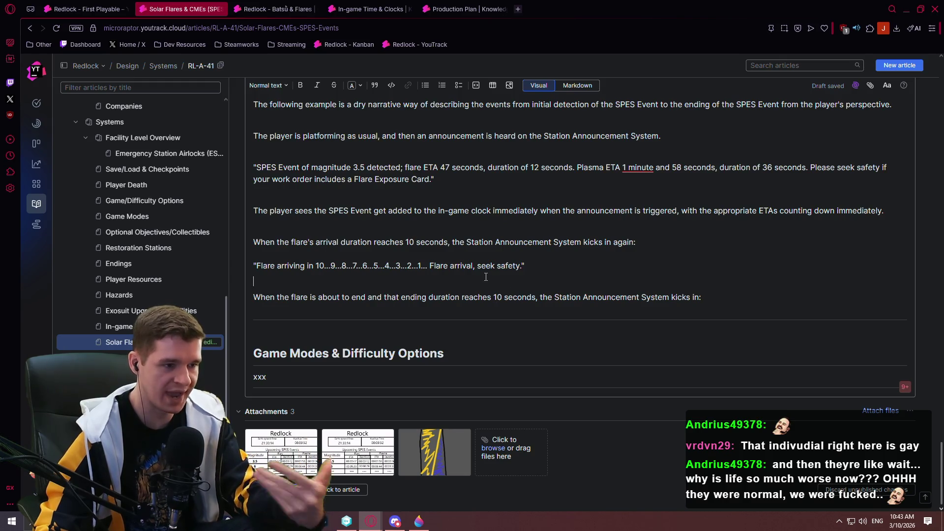
{"action": "left_click", "coordinate": [513, 258]}
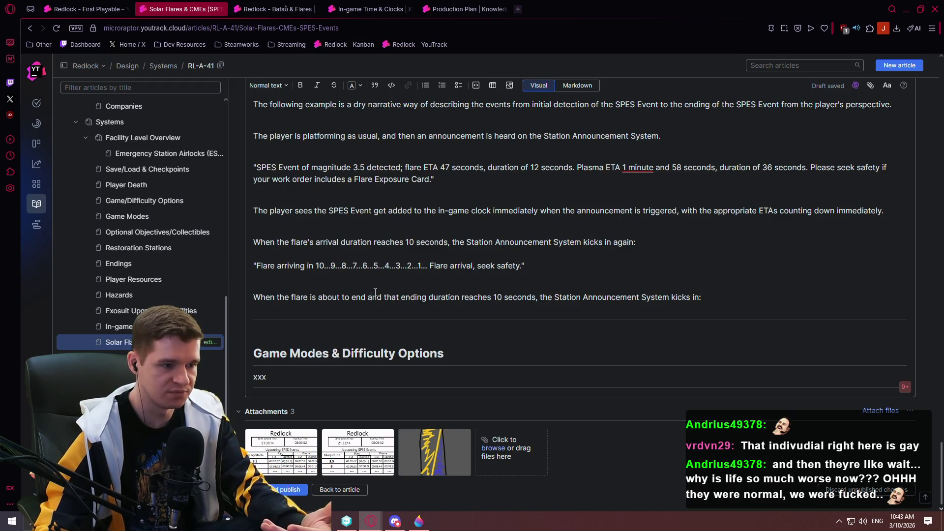
Step: Paste a copy of the 'Flare arriving' quote under 'kicks in:' and change it to 'Flare ending'
{"action": "left_click_drag", "start_coordinate": [526, 266], "coordinate": [253, 266]}
{"action": "key", "text": "ctrl+c"}
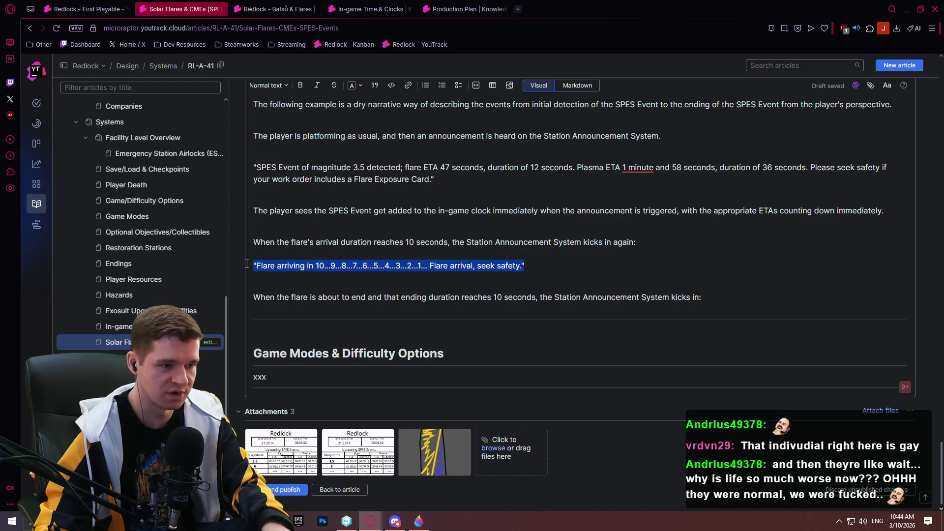
{"action": "left_click", "coordinate": [535, 294]}
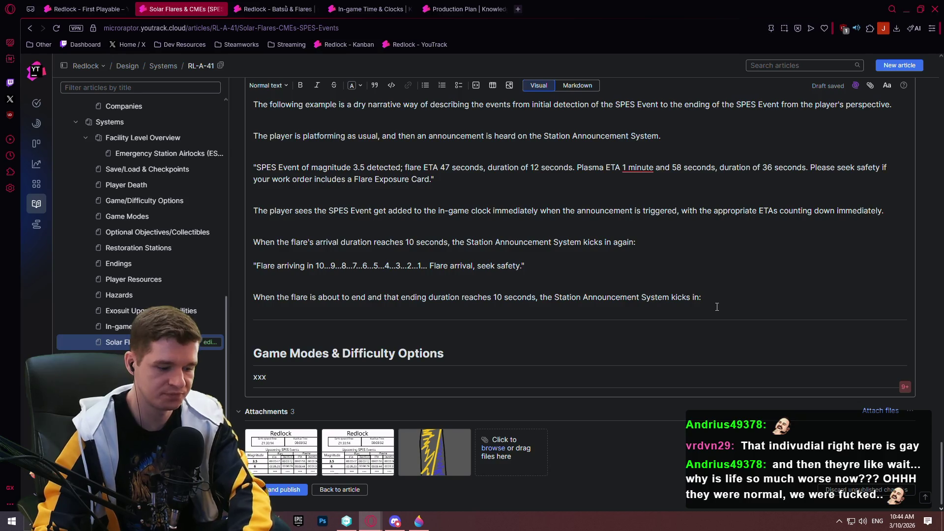
{"action": "key", "text": "Return"}
{"action": "key", "text": "Return"}
{"action": "key", "text": "ctrl+v"}
{"action": "double_click", "coordinate": [293, 324]}
{"action": "type", "text": "ending"}
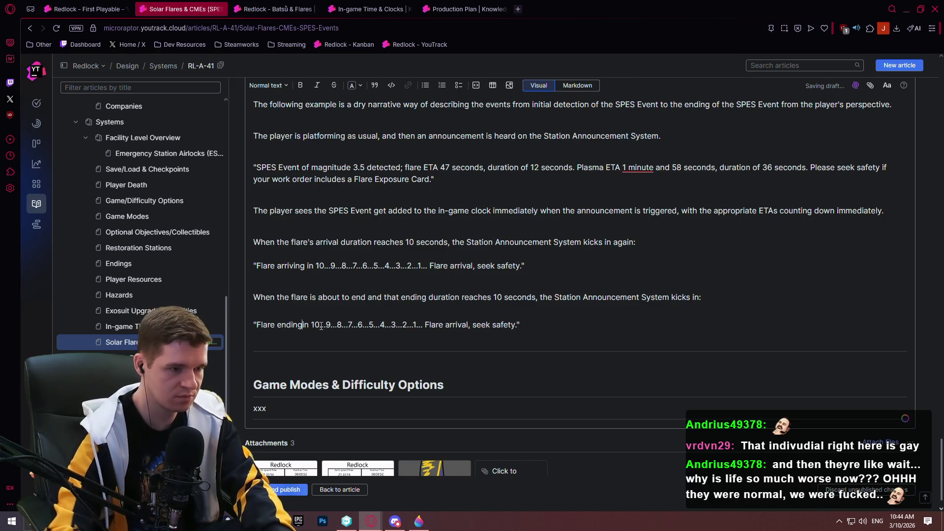
Step: End the quote with 'Flare ended, stay in safety and prepare for plasma arrival in 59 seconds.'
{"action": "double_click", "coordinate": [460, 324]}
{"action": "type", "text": "ended"}
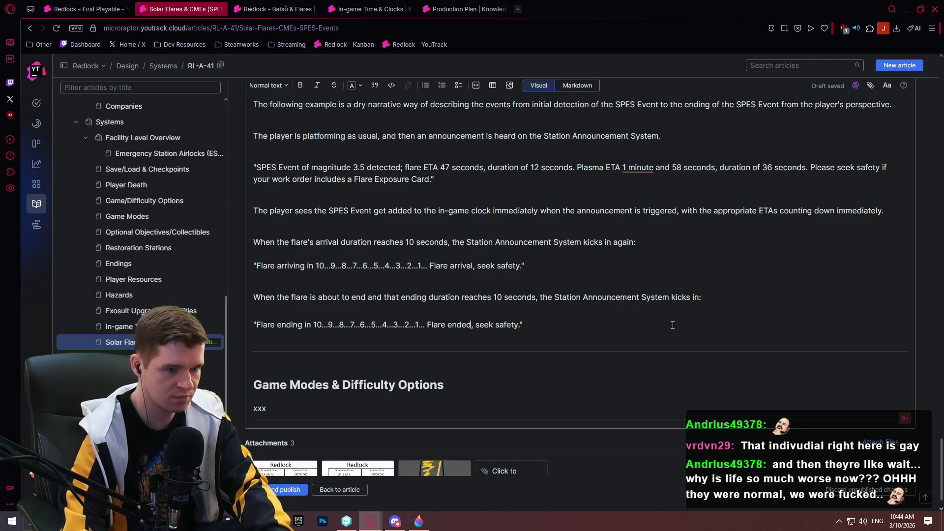
{"action": "key", "text": "Right"}
{"action": "key", "text": "Right"}
{"action": "key", "text": "Right"}
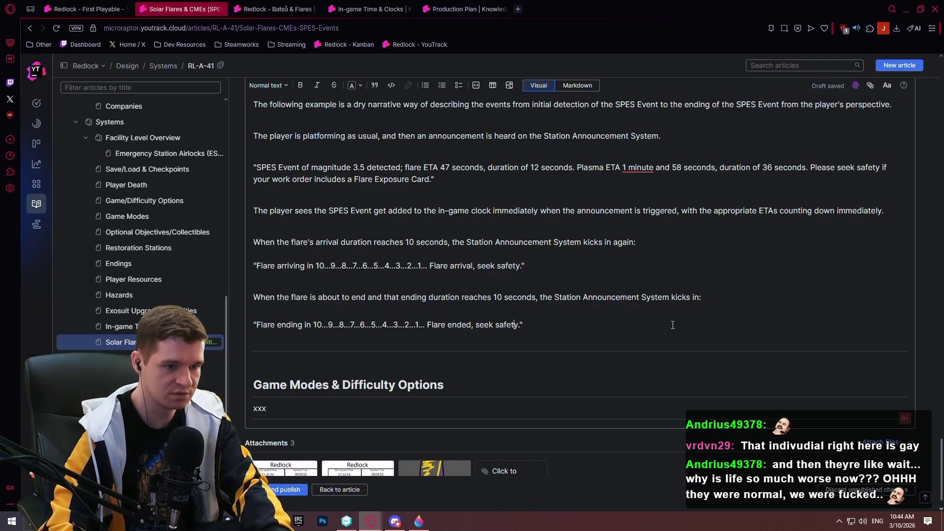
{"action": "key", "text": "BackSpace"}
{"action": "key", "text": "BackSpace"}
{"action": "key", "text": "BackSpace"}
{"action": "type", "text": "stay"}
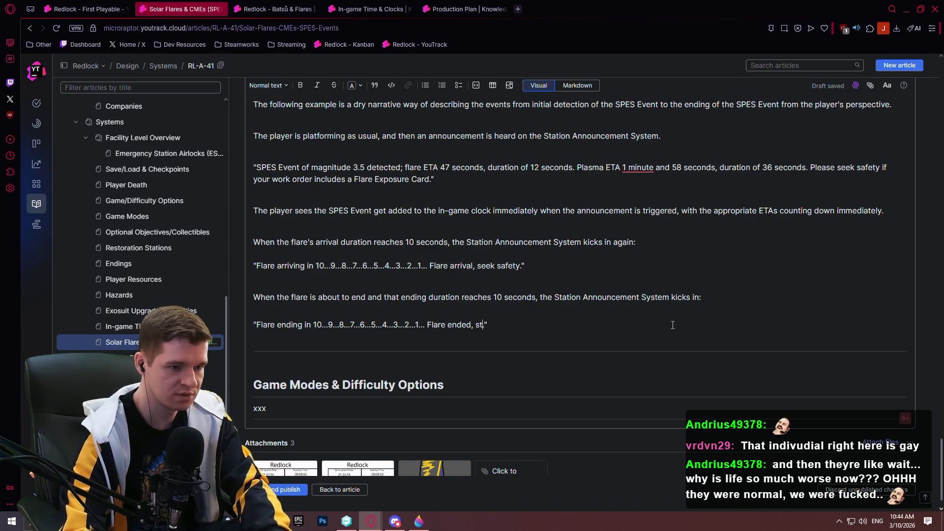
{"action": "type", "text": " in safetyy ."}
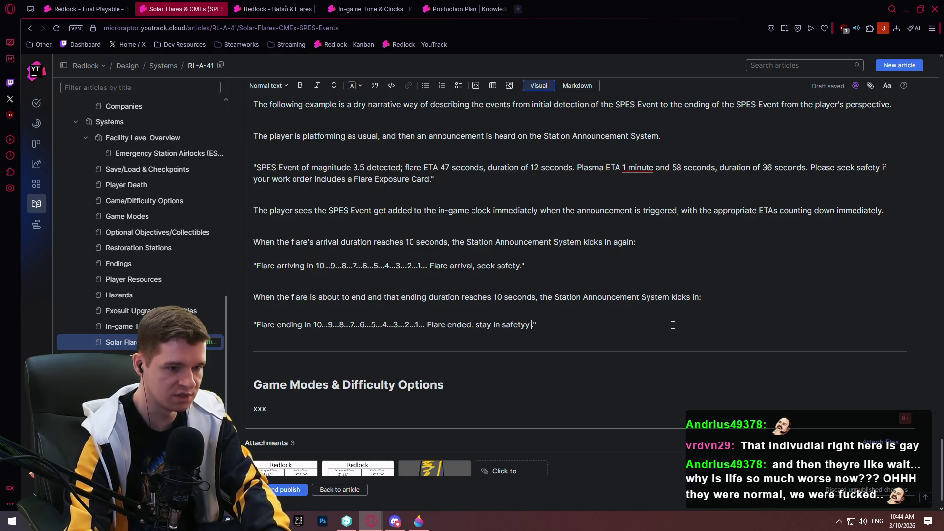
{"action": "type", "text": "y and prepare for "}
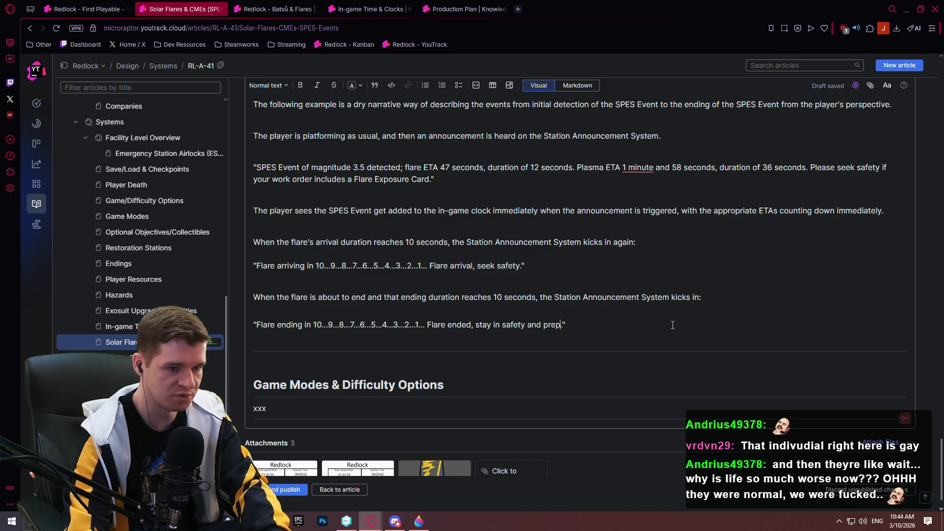
{"action": "type", "text": "plasma"}
{"action": "type", "text": " arrival"}
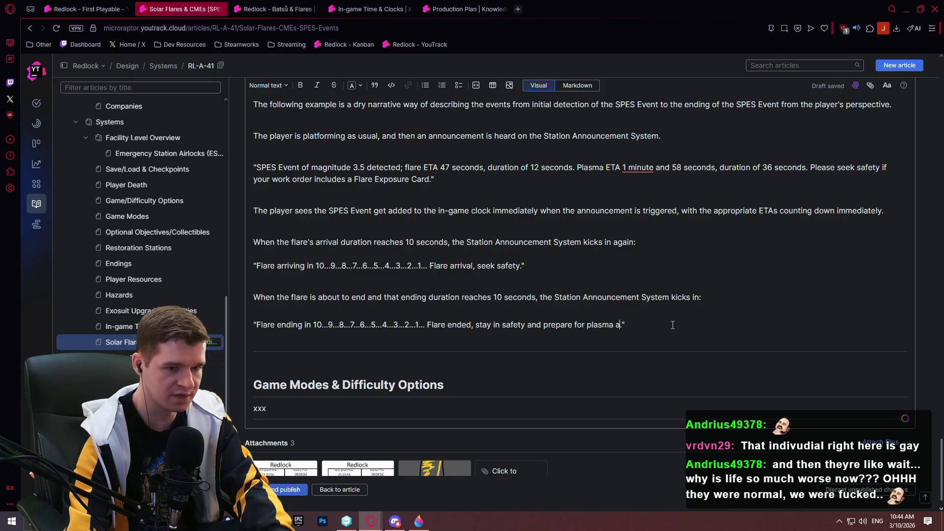
{"action": "type", "text": " in"}
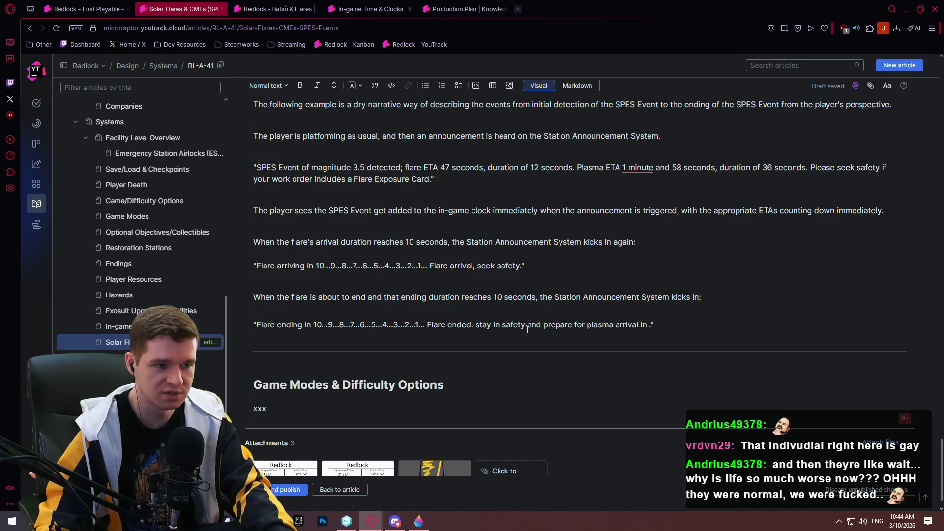
{"action": "left_click", "coordinate": [648, 324]}
{"action": "type", "text": "59 s"}
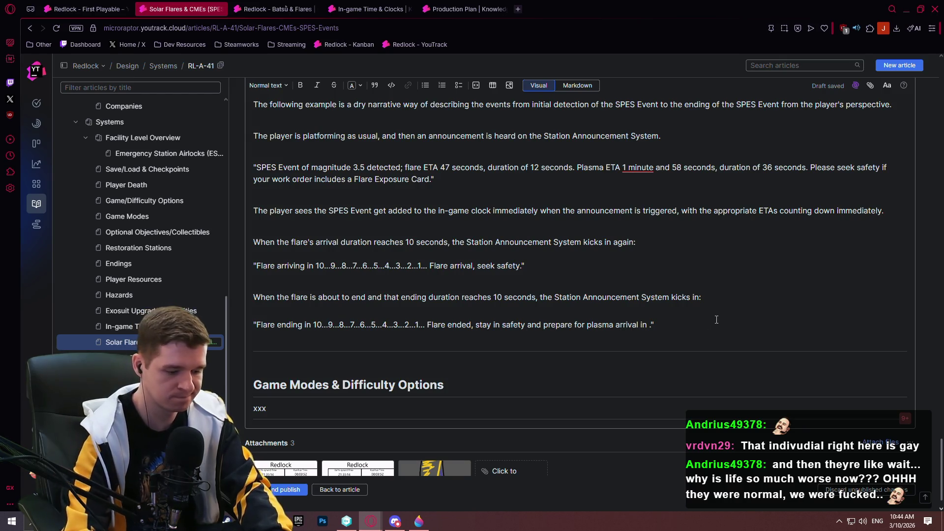
{"action": "type", "text": "econds"}
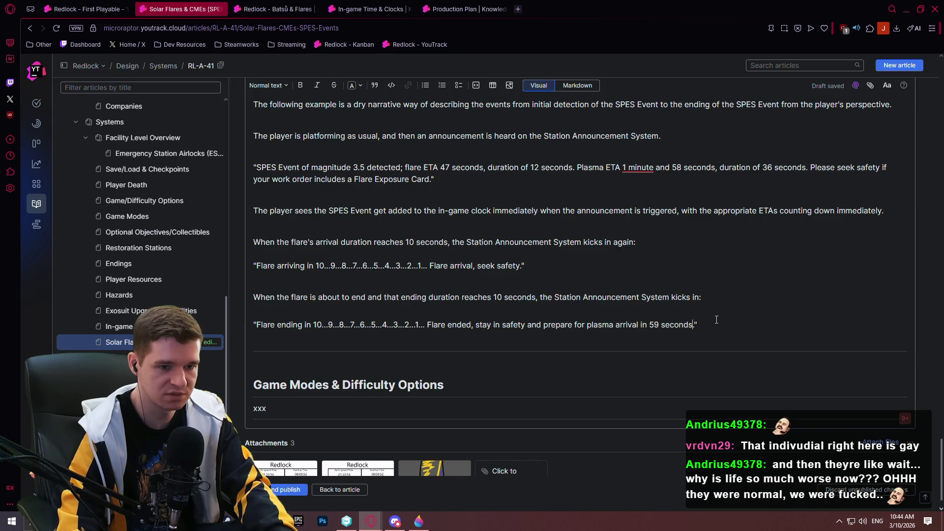
{"action": "left_click", "coordinate": [716, 319]}
{"action": "key", "text": "Return"}
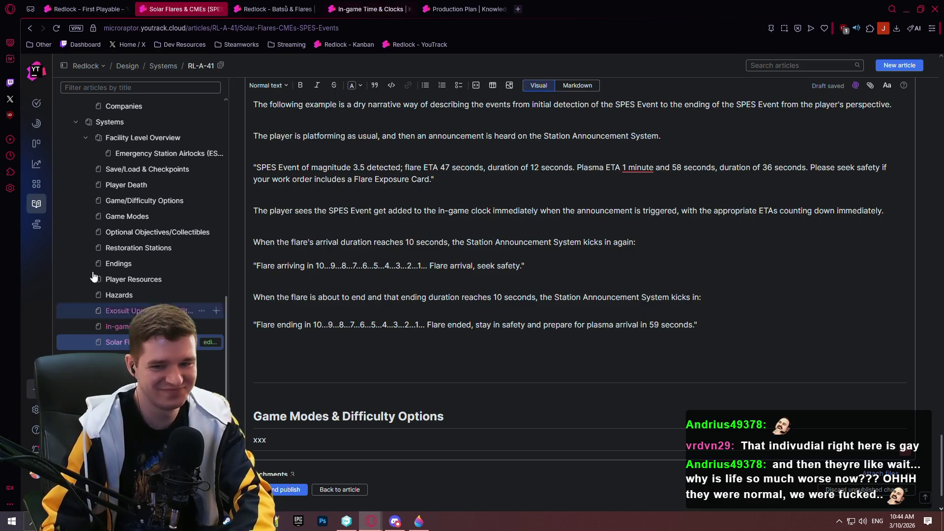
Step: Copy the arrival quote, flare-ending sentence and ending quote, and paste a duplicate below them
{"action": "mouse_move", "coordinate": [700, 327]}
{"action": "left_mouse_down"}
{"action": "mouse_move", "coordinate": [324, 306]}
{"action": "mouse_move", "coordinate": [224, 271]}
{"action": "left_mouse_up"}
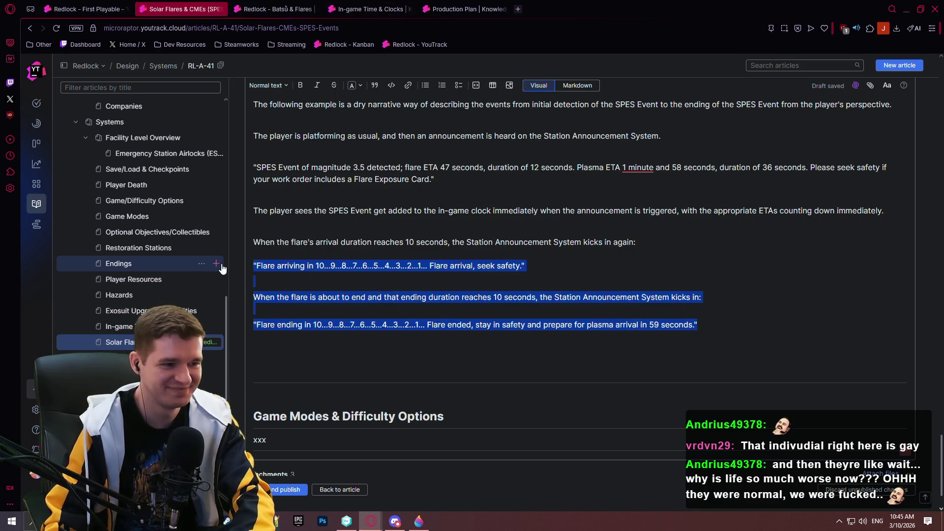
{"action": "key", "text": "ctrl+c"}
{"action": "left_click", "coordinate": [292, 346]}
{"action": "key", "text": "ctrl+v"}
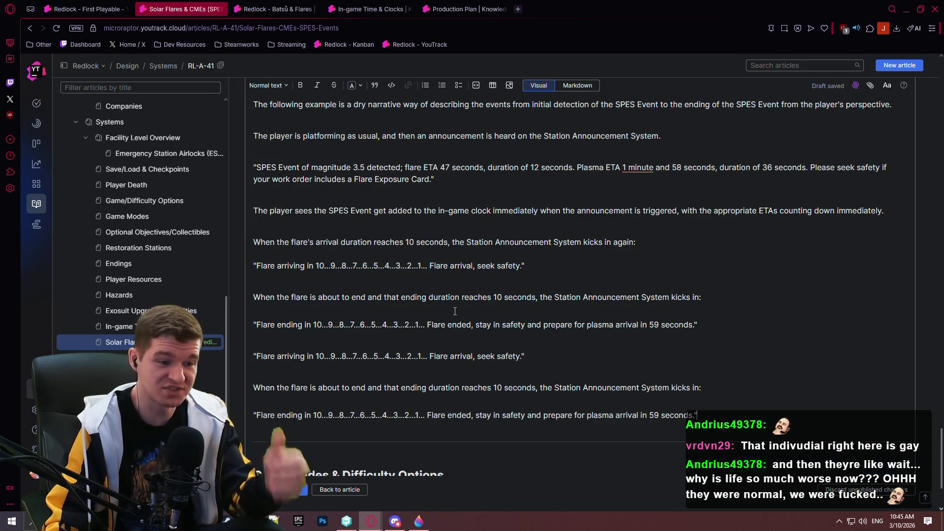
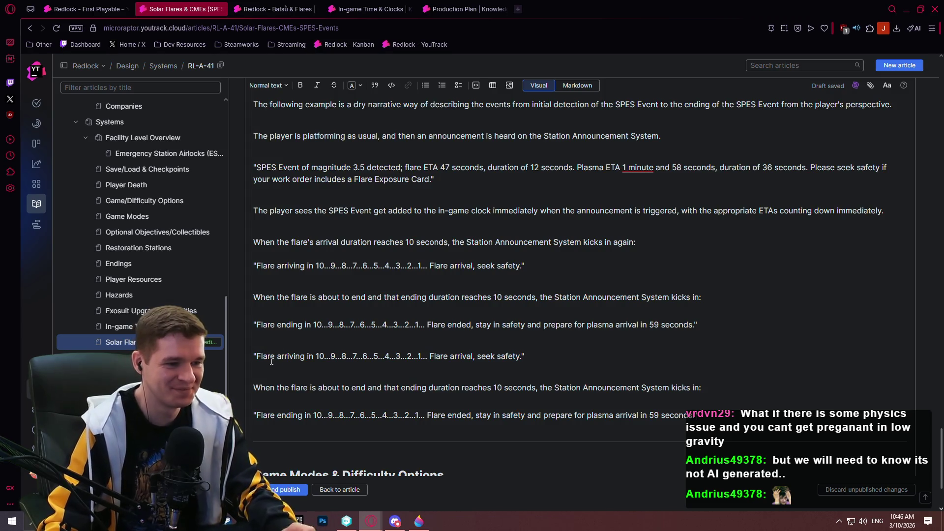
Step: After the flare-ending quote, add: 'After the initial flare, the light will return to normal and the player waits until the plasma is about to arrive.'
{"action": "key", "text": "Return"}
{"action": "key", "text": "Return"}
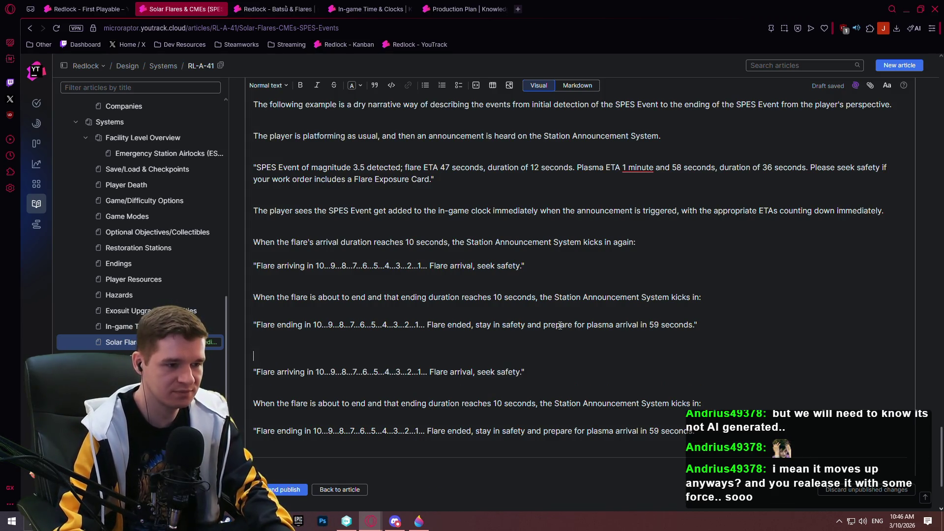
{"action": "type", "text": "Aft"}
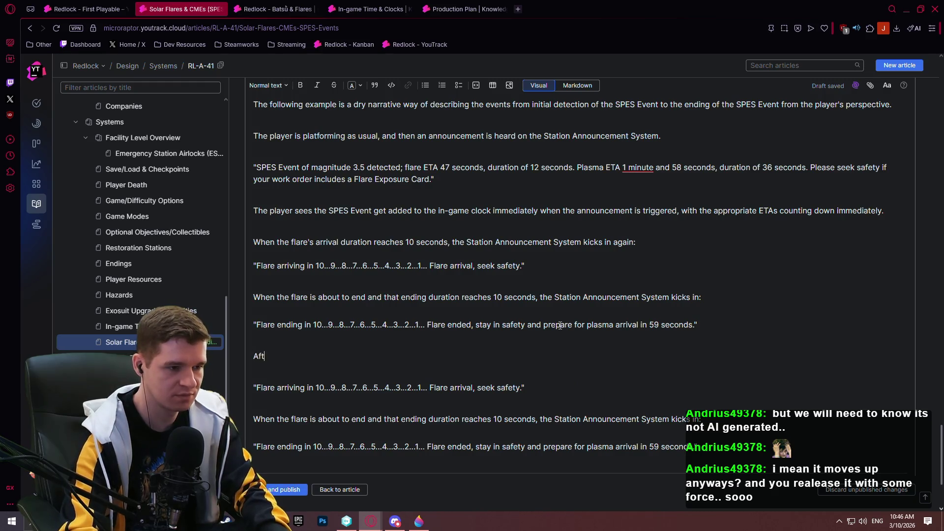
{"action": "type", "text": "er the "}
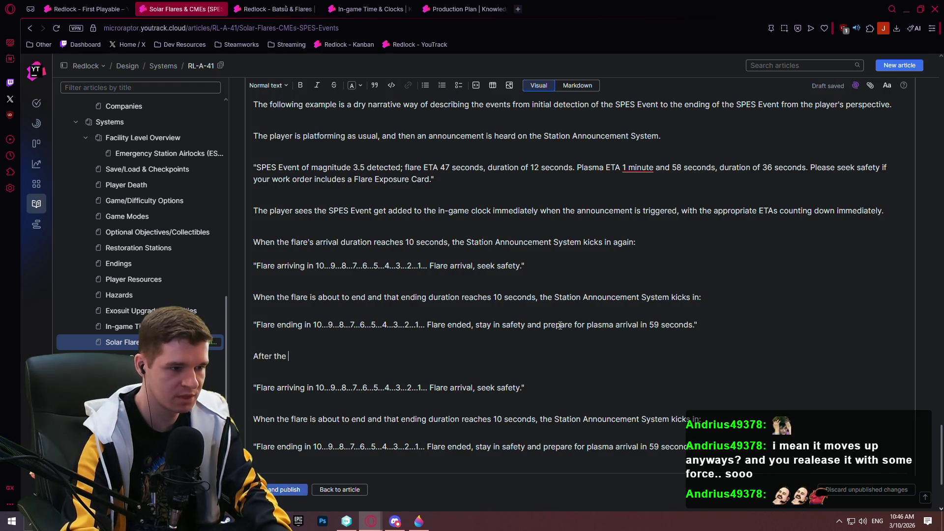
{"action": "type", "text": "initial f"}
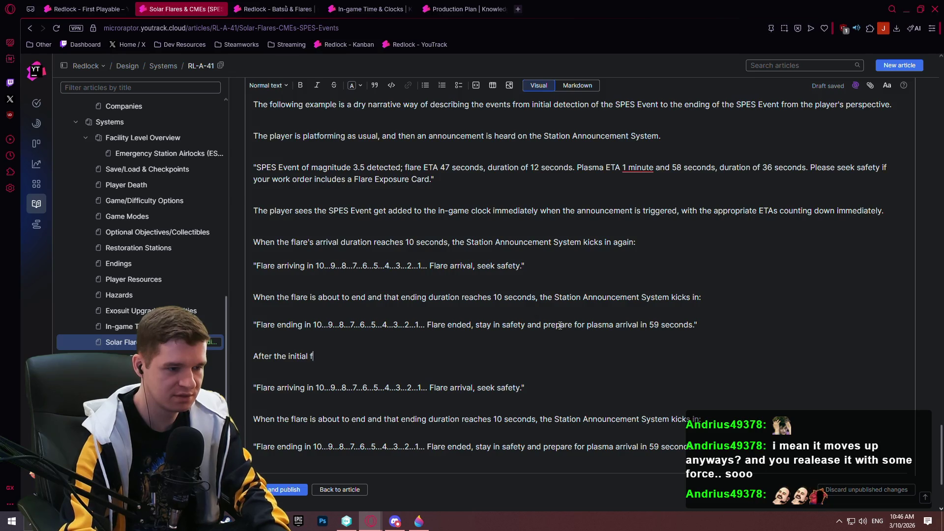
{"action": "type", "text": "lare, the player"}
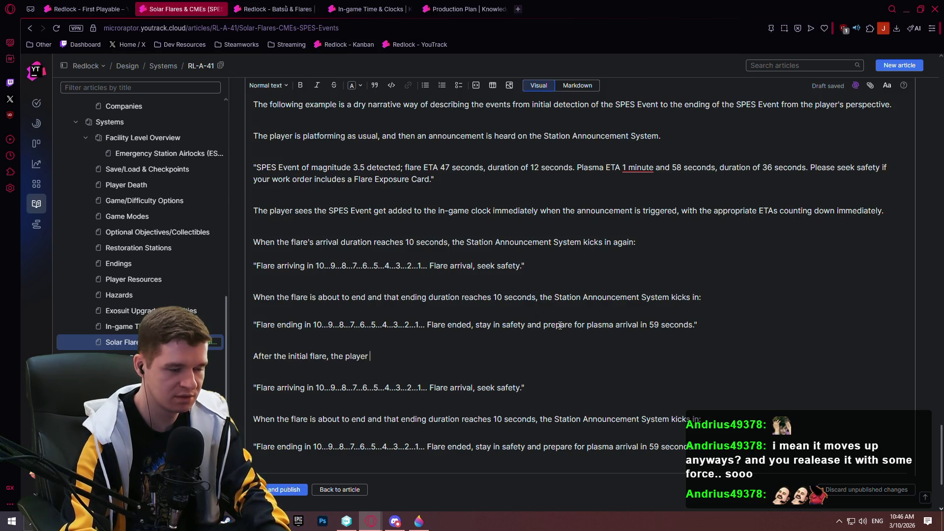
{"action": "key", "text": "BackSpace"}
{"action": "key", "text": "BackSpace"}
{"action": "key", "text": "BackSpace"}
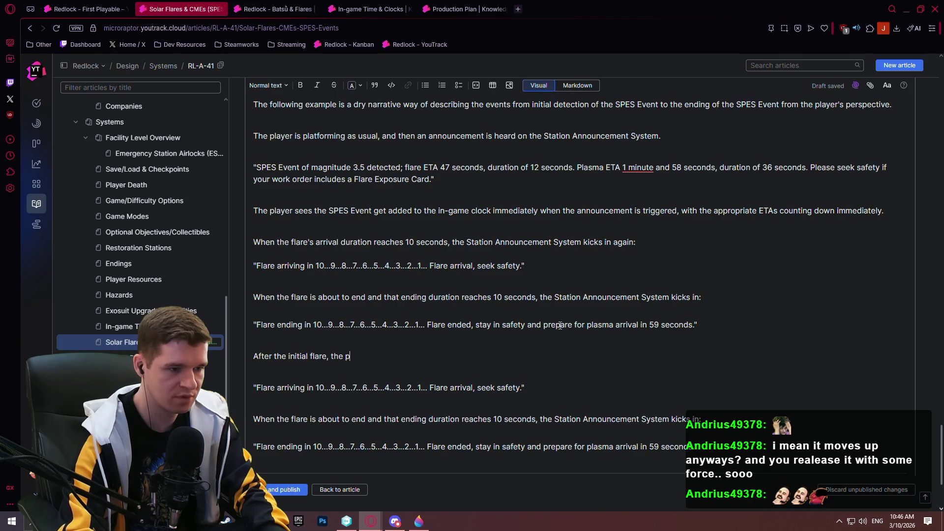
{"action": "type", "text": "light will "}
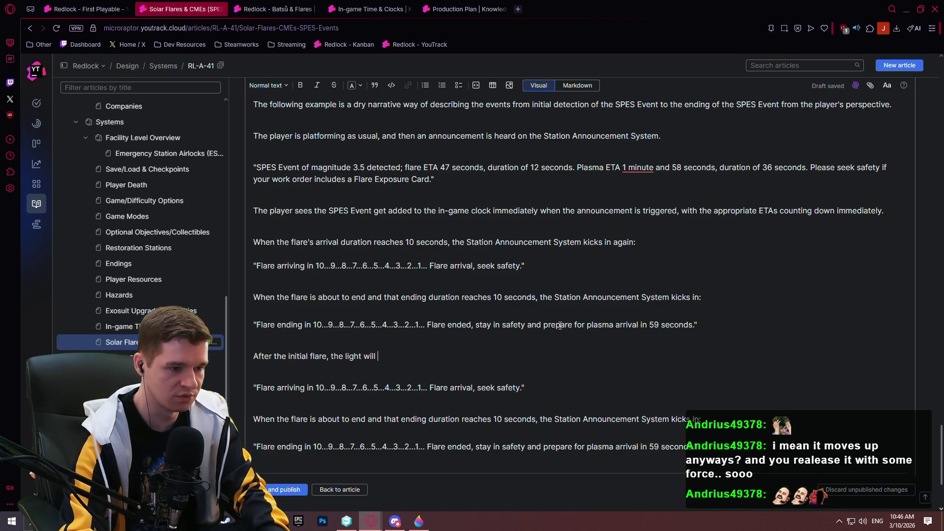
{"action": "type", "text": "return to normal"}
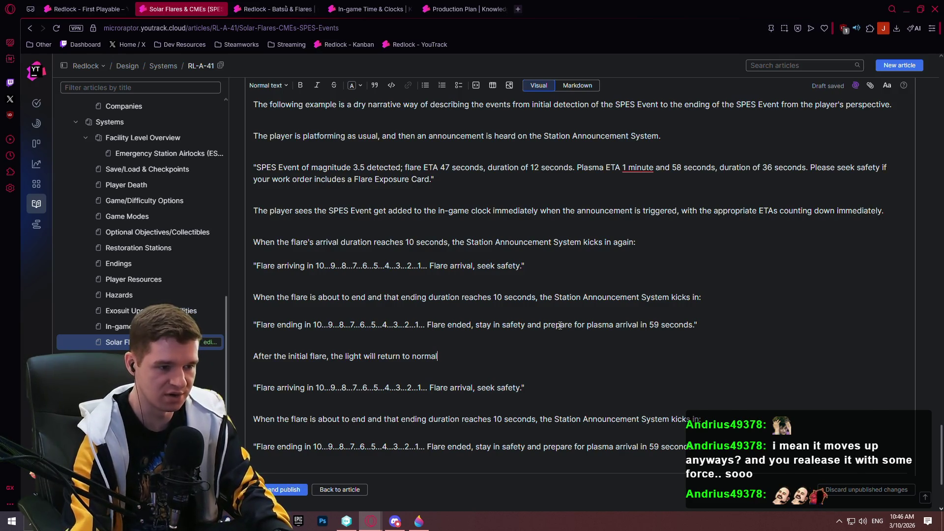
{"action": "type", "text": " an"}
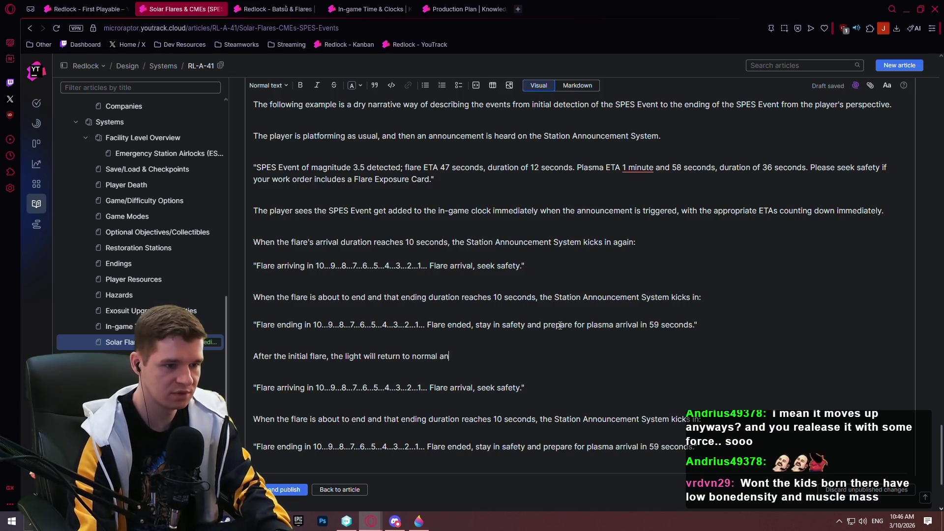
{"action": "type", "text": "d the player wai"}
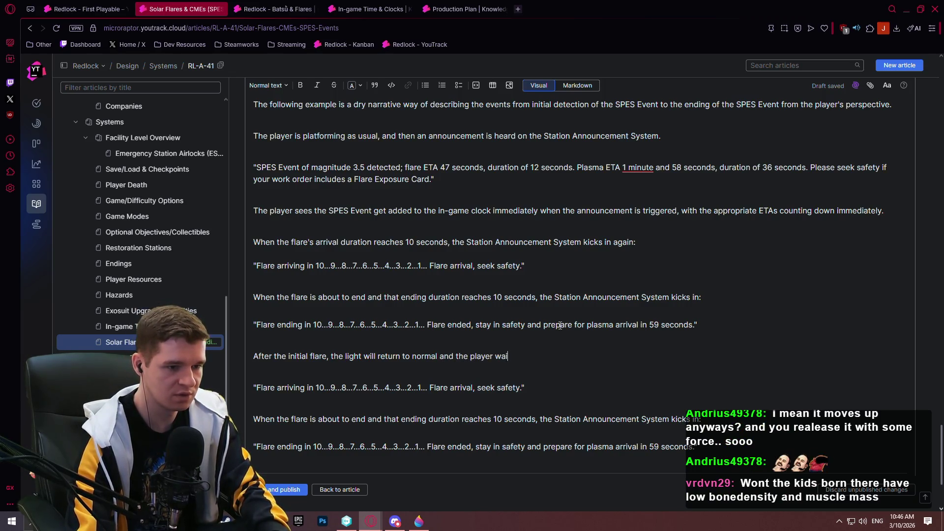
{"action": "type", "text": "ts until the p"}
{"action": "type", "text": "lasma is"}
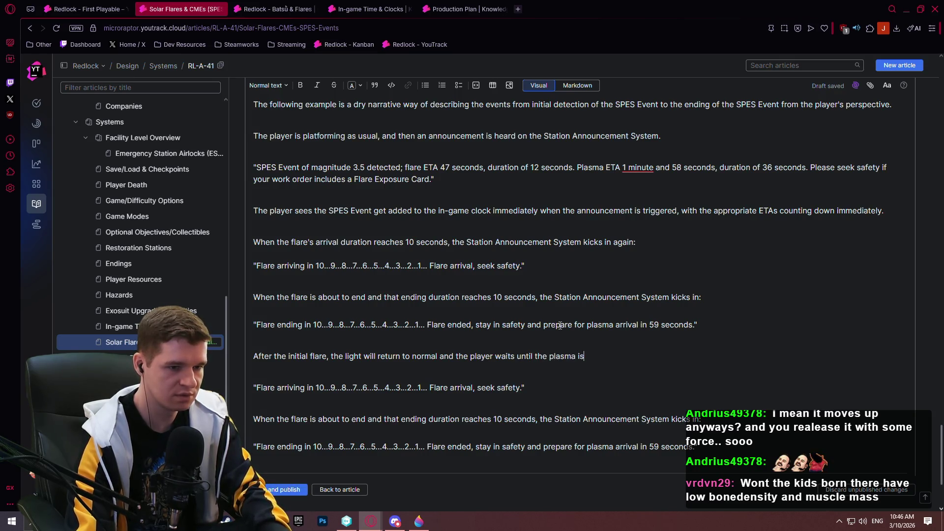
{"action": "type", "text": " about to arrive."}
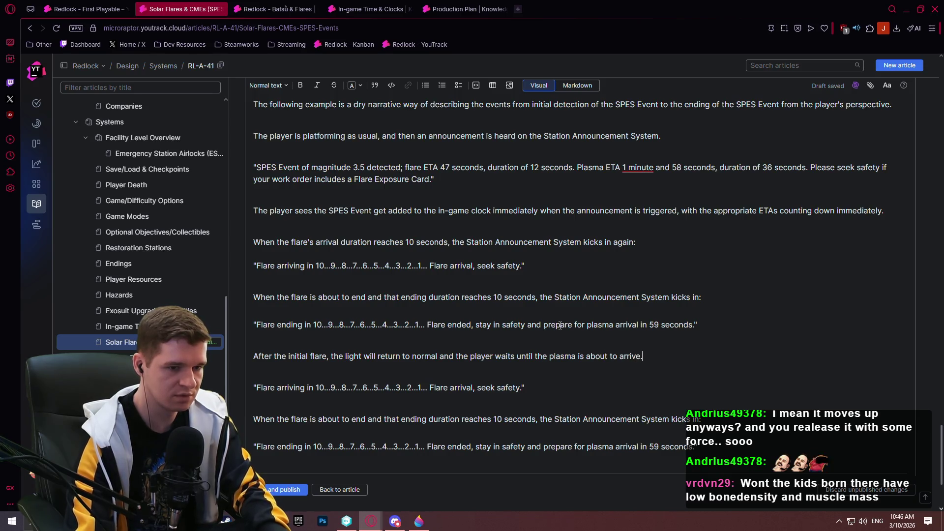
{"action": "key", "text": "Return"}
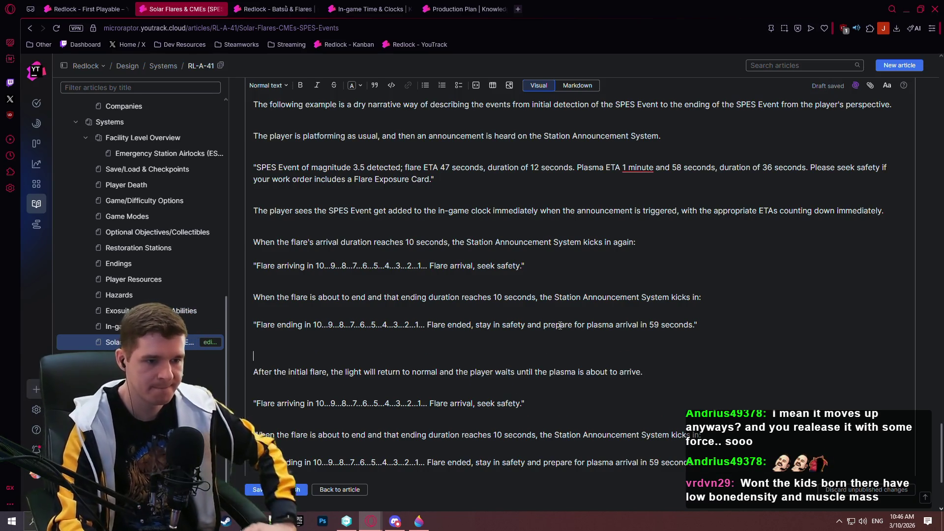
Step: Change 'Flare' to 'Plasma' in the copied countdown quote
{"action": "scroll", "coordinate": [525, 298], "scroll_direction": "down", "scroll_amount": 1}
{"action": "scroll", "coordinate": [443, 295], "scroll_direction": "down", "scroll_amount": 1}
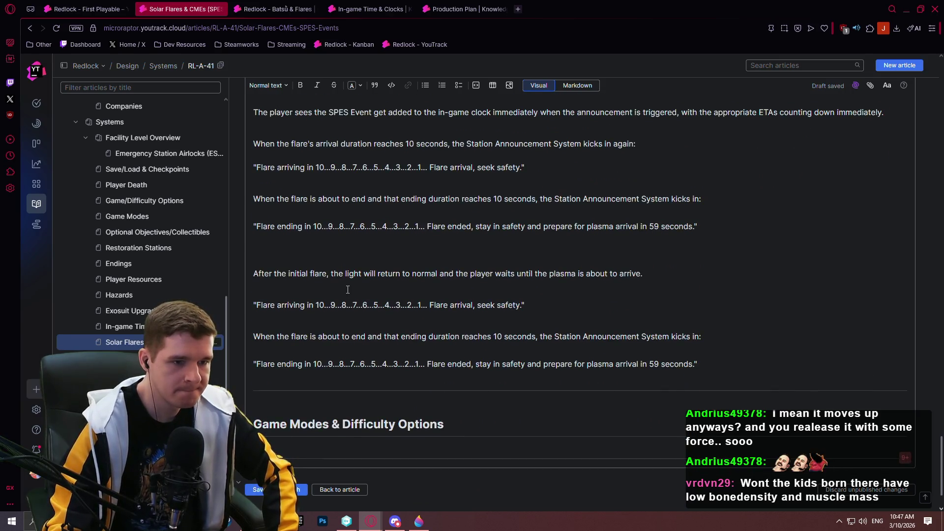
{"action": "double_click", "coordinate": [269, 303]}
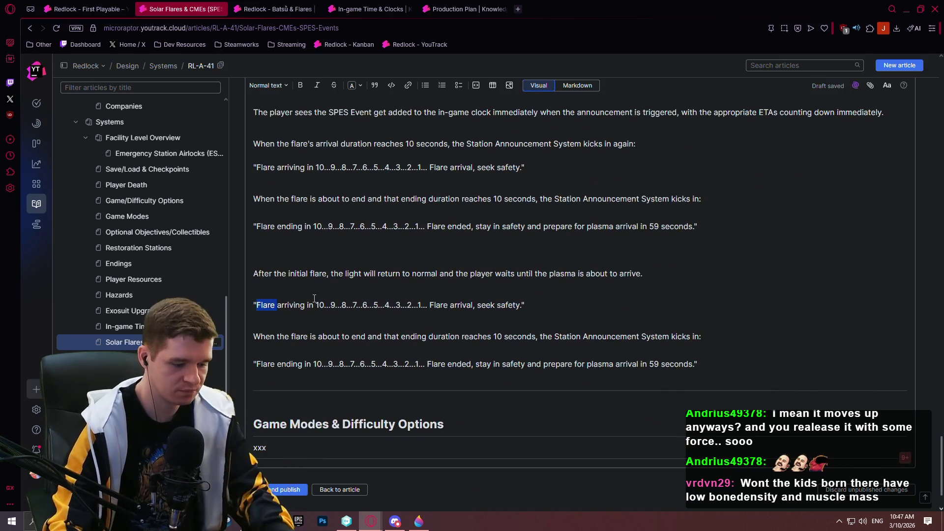
{"action": "type", "text": "Plasma"}
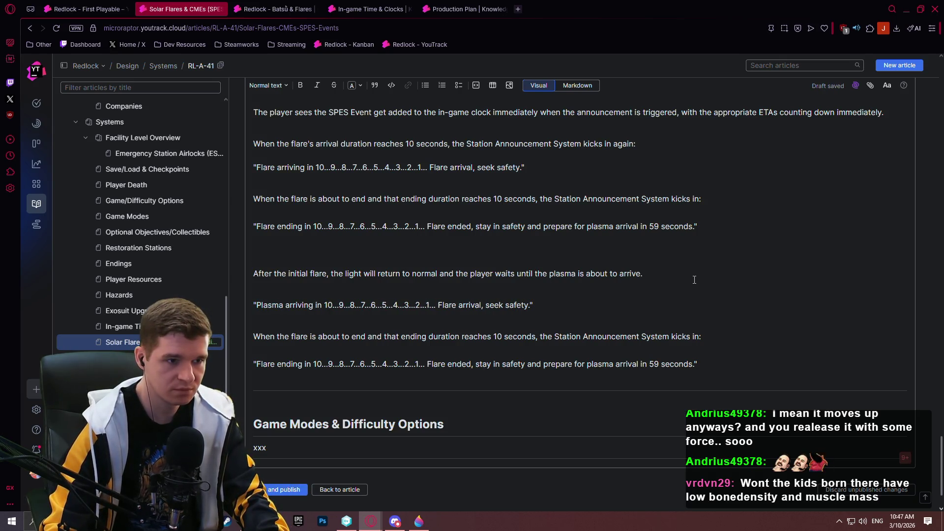
Step: Write 'When the plasma's arrival duration reaches 10 seconds, the Station Annoucement System narrates again:'
{"action": "scroll", "coordinate": [688, 282], "scroll_direction": "up", "scroll_amount": 1}
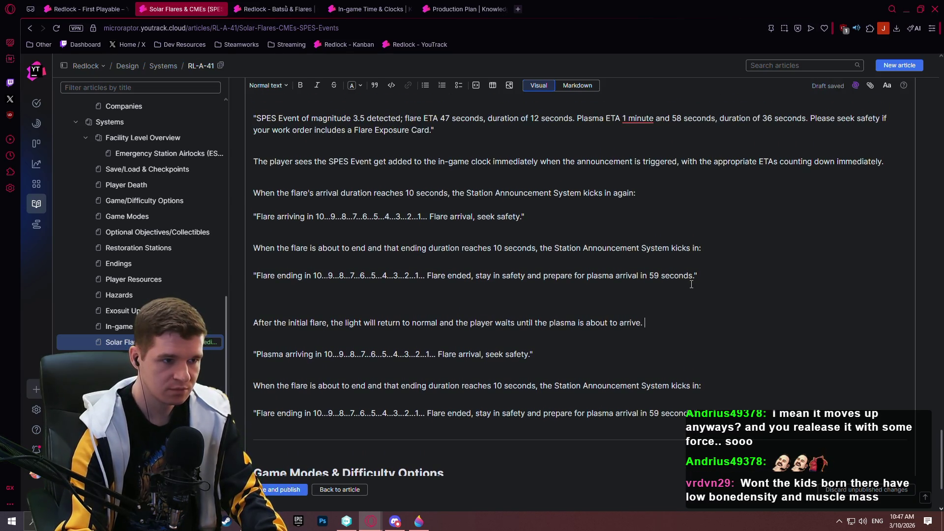
{"action": "type", "text": "When the p"}
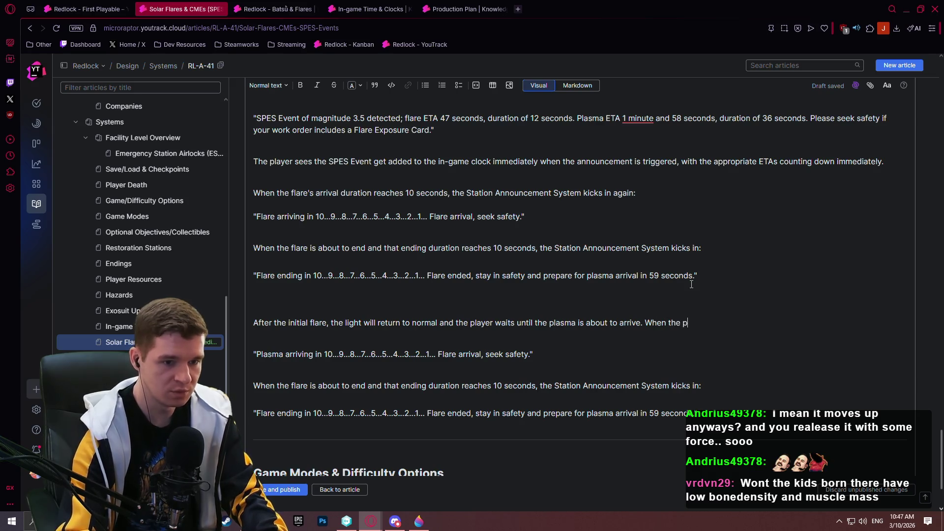
{"action": "type", "text": "lasma's "}
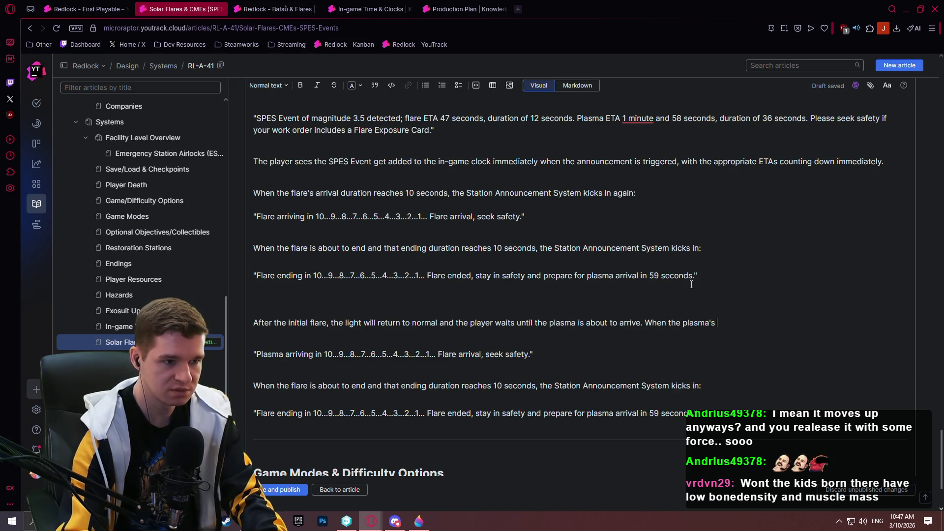
{"action": "type", "text": "arriva"}
{"action": "type", "text": "l durat"}
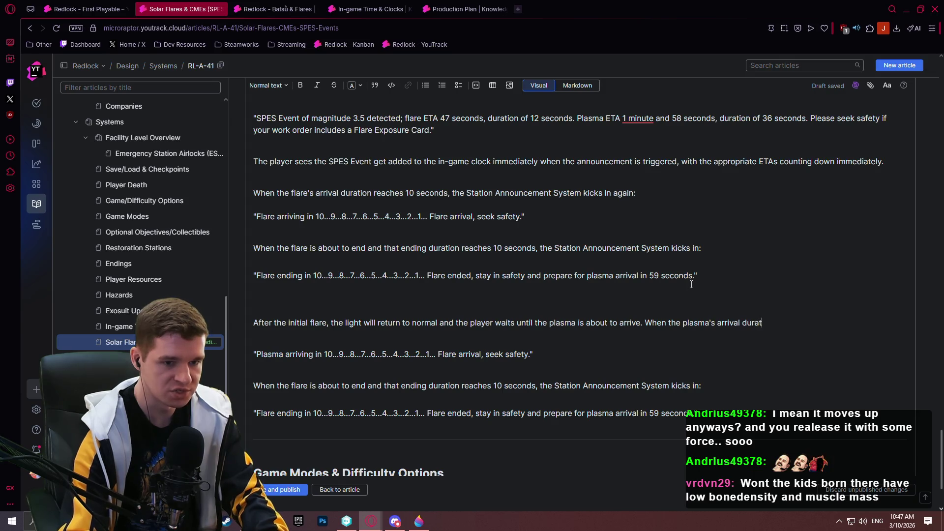
{"action": "type", "text": "ion reaches 1"}
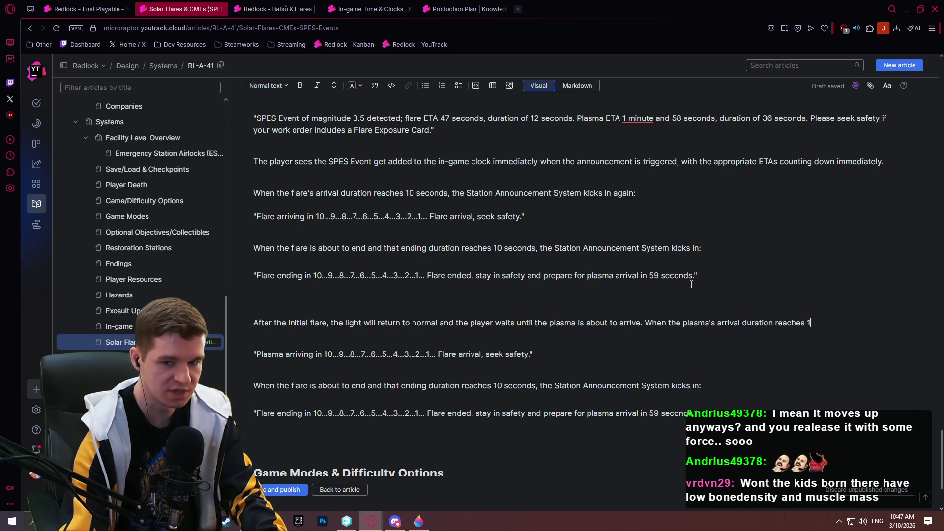
{"action": "type", "text": "0 seconds, the Sta"}
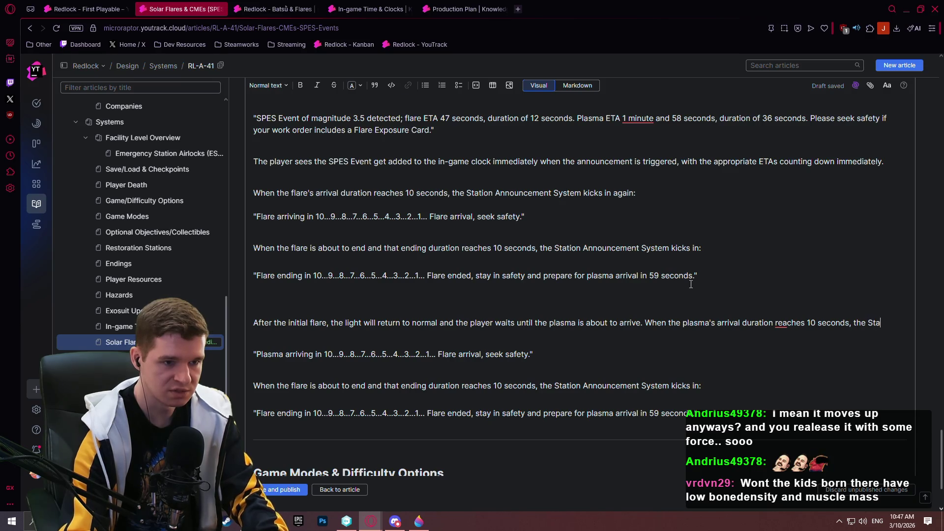
{"action": "type", "text": "tion Annoucement System"}
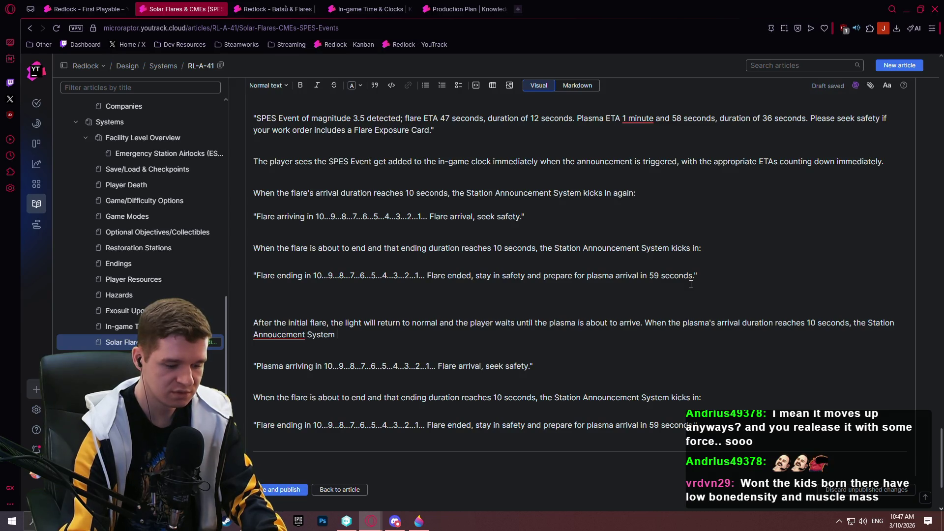
{"action": "type", "text": "narr"}
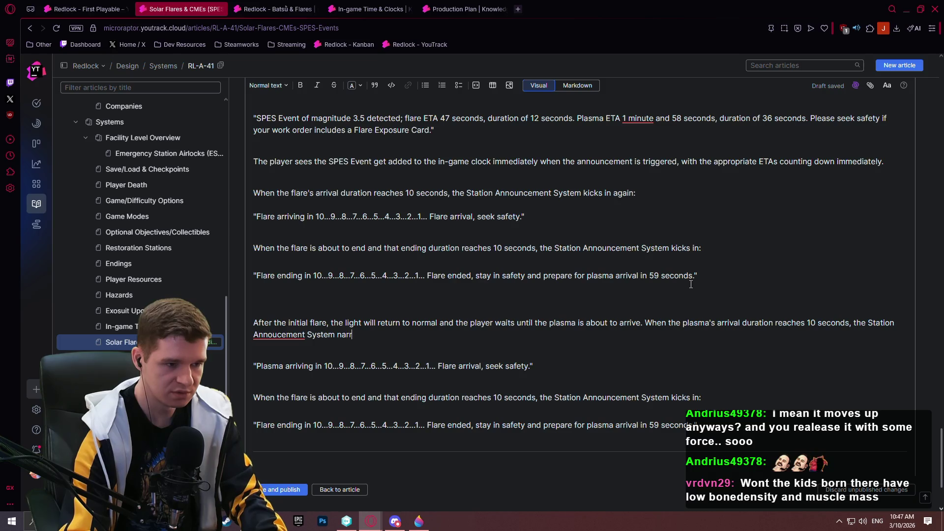
{"action": "type", "text": "ates again:"}
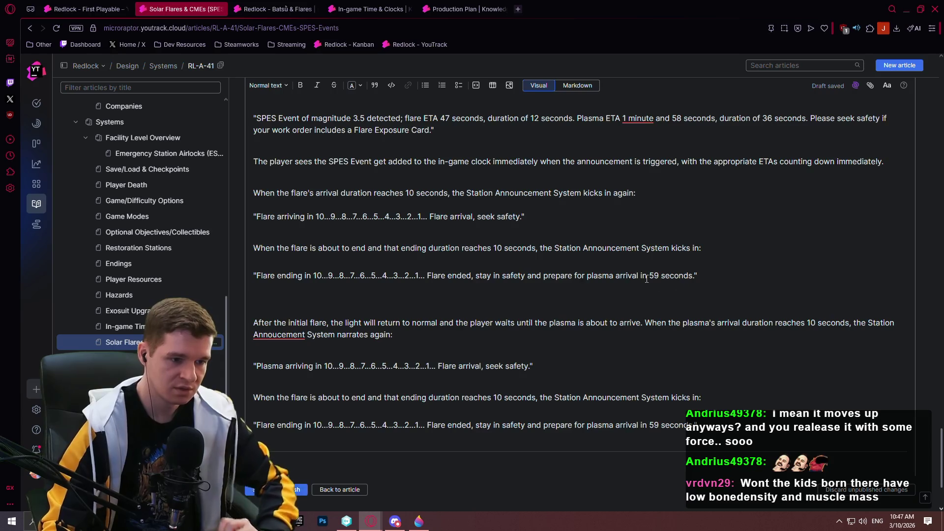
{"action": "scroll", "coordinate": [399, 279], "scroll_direction": "down", "scroll_amount": 2}
Step: Reword the copied quote so it reads 'Plasma' and 'stay in safety'
{"action": "double_click", "coordinate": [445, 267]}
{"action": "type", "text": "Plasma"}
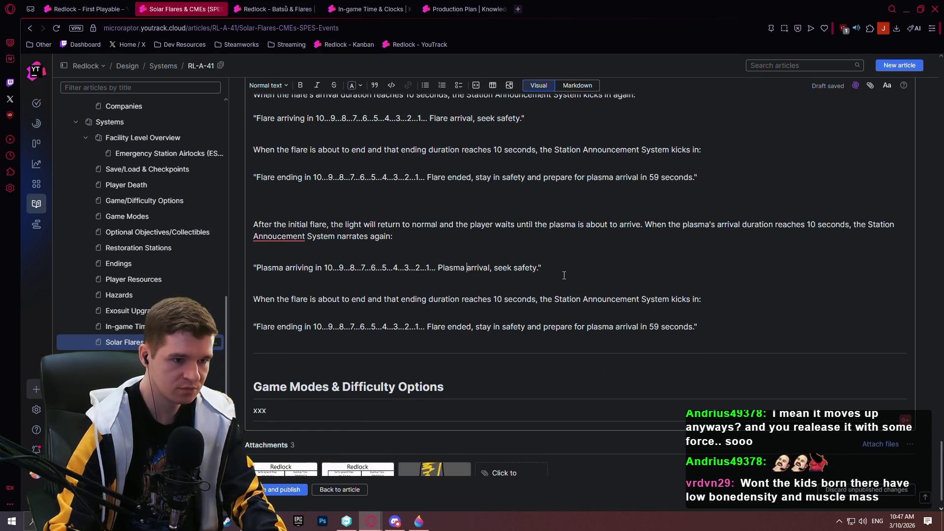
{"action": "double_click", "coordinate": [509, 265]}
{"action": "type", "text": "stay in"}
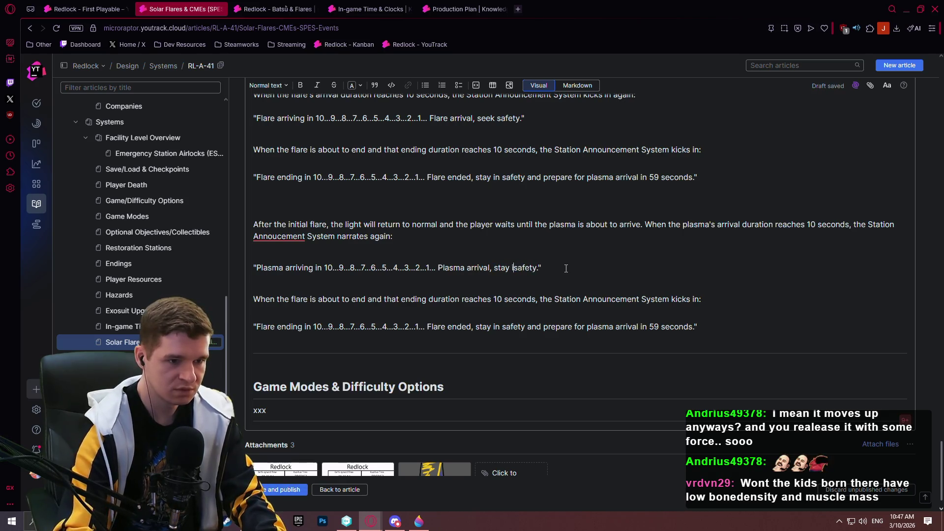
Step: Open the Redlock - Batsû & Flares article
{"action": "left_click", "coordinate": [573, 256]}
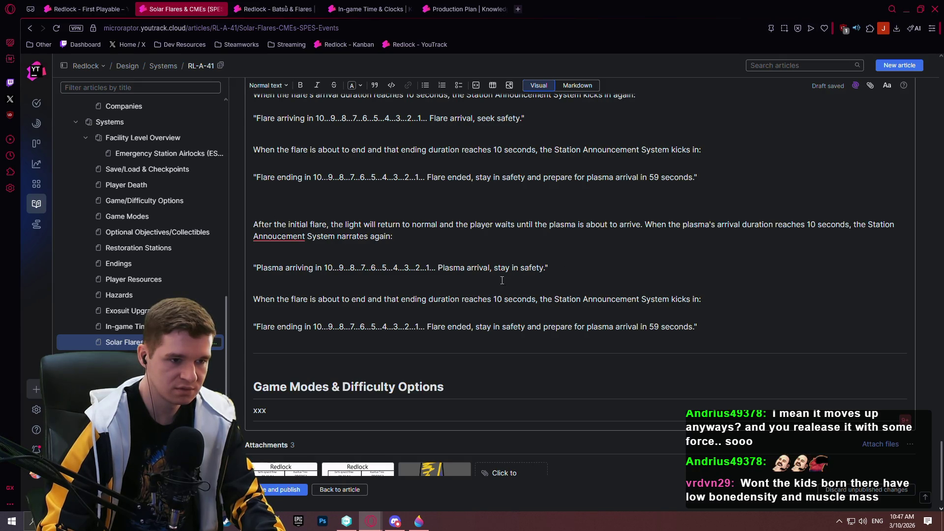
{"action": "left_click", "coordinate": [731, 304]}
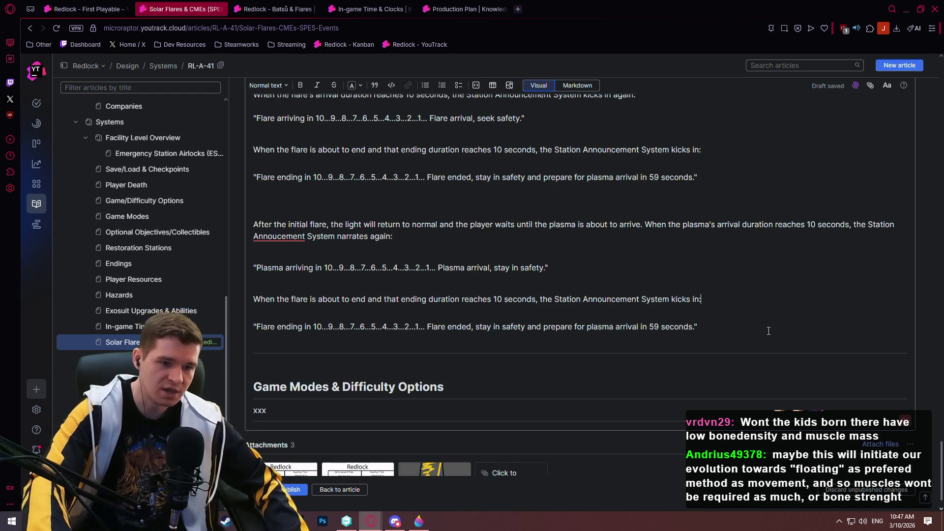
{"action": "left_click", "coordinate": [268, 6]}
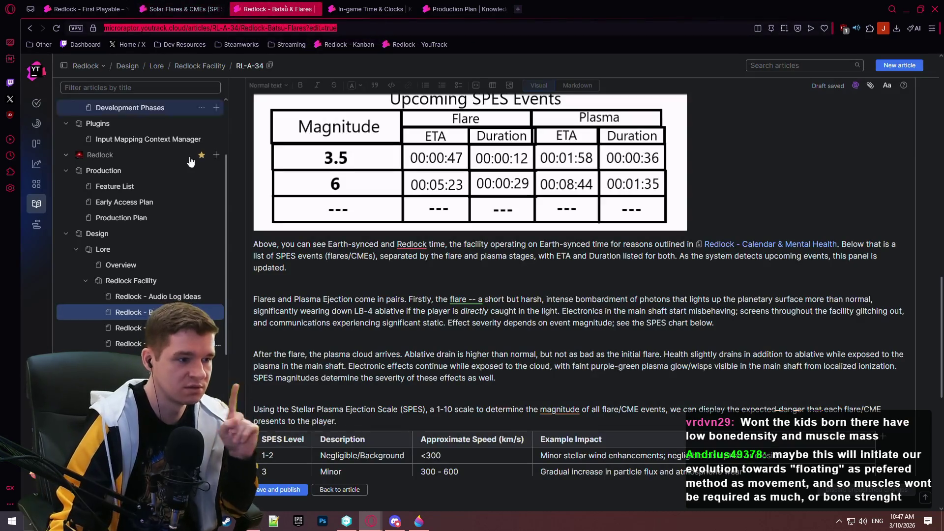
Step: Read the Redlock - Calendar & Mental Health article down to Mental Health, then return to the SPES draft
{"action": "scroll", "coordinate": [184, 291], "scroll_direction": "down", "scroll_amount": 2}
{"action": "left_click", "coordinate": [167, 245]}
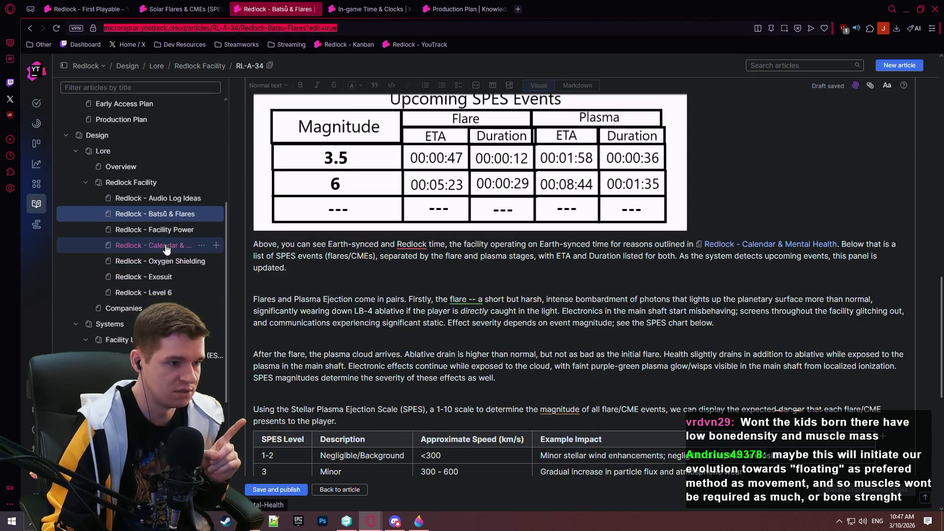
{"action": "scroll", "coordinate": [559, 309], "scroll_direction": "down", "scroll_amount": 4}
{"action": "scroll", "coordinate": [557, 331], "scroll_direction": "down", "scroll_amount": 1}
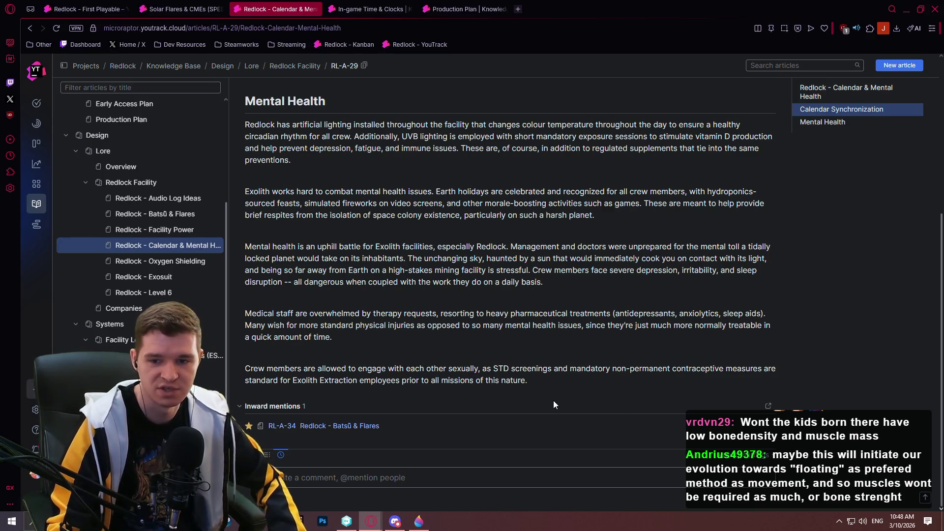
{"action": "left_click", "coordinate": [191, 6]}
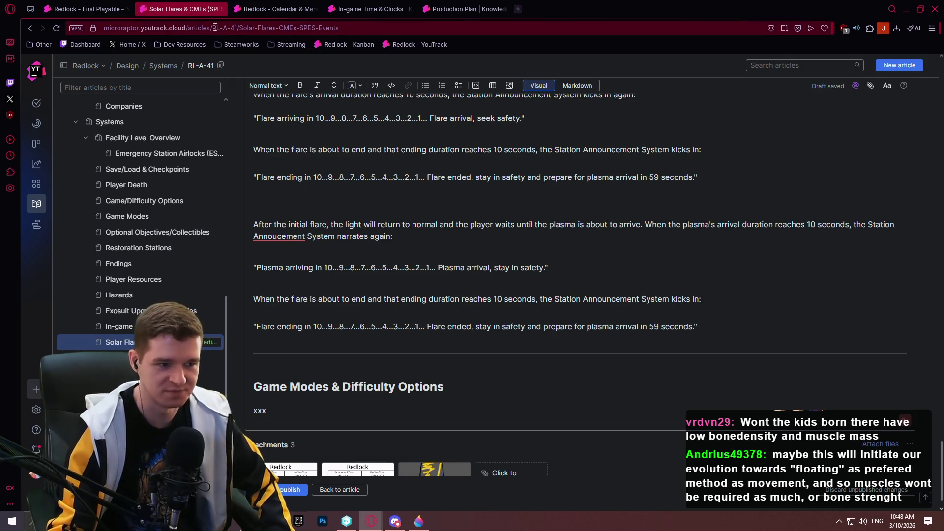
Step: Review the draft and fix 'Annoucement' to 'Announcement' in the plasma paragraph
{"action": "scroll", "coordinate": [491, 295], "scroll_direction": "down", "scroll_amount": 1}
{"action": "scroll", "coordinate": [494, 310], "scroll_direction": "up", "scroll_amount": 1}
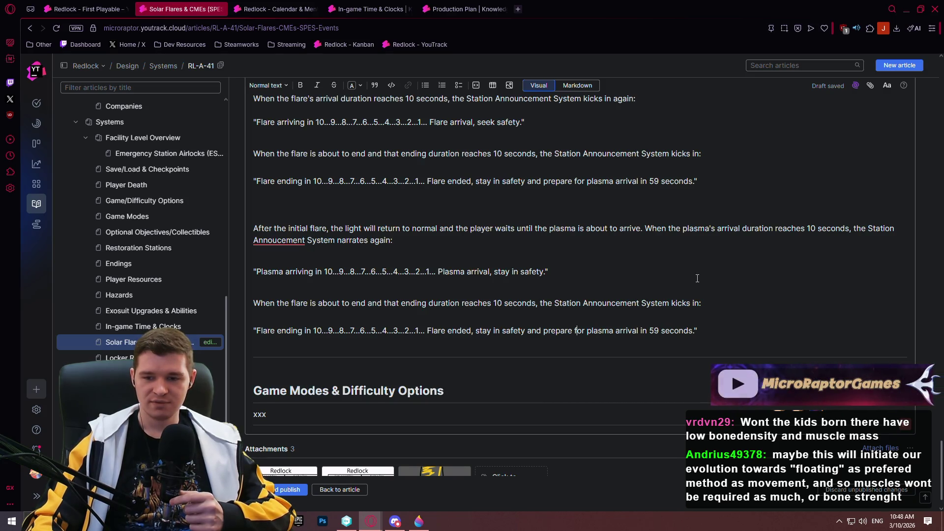
{"action": "scroll", "coordinate": [636, 265], "scroll_direction": "down", "scroll_amount": 1}
{"action": "scroll", "coordinate": [636, 265], "scroll_direction": "up", "scroll_amount": 3}
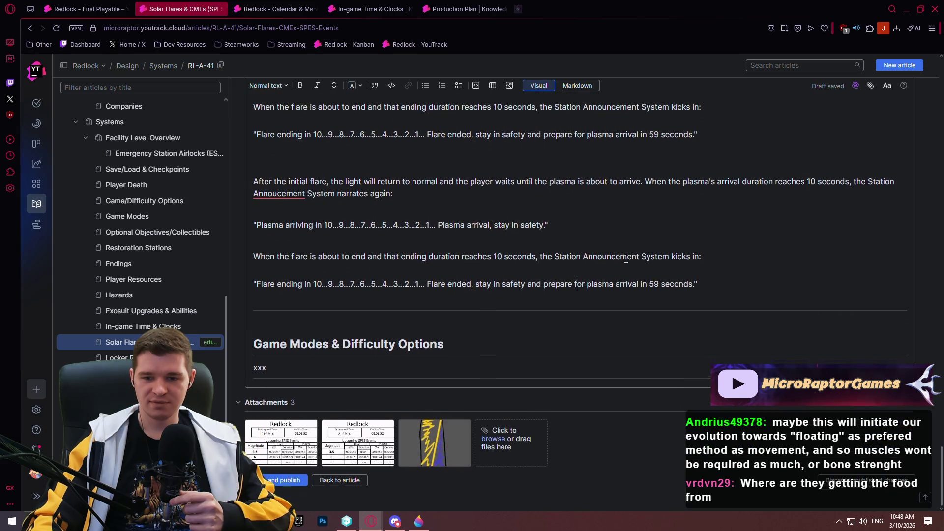
{"action": "scroll", "coordinate": [605, 246], "scroll_direction": "down", "scroll_amount": 2}
{"action": "scroll", "coordinate": [602, 239], "scroll_direction": "up", "scroll_amount": 2}
{"action": "scroll", "coordinate": [594, 236], "scroll_direction": "down", "scroll_amount": 1}
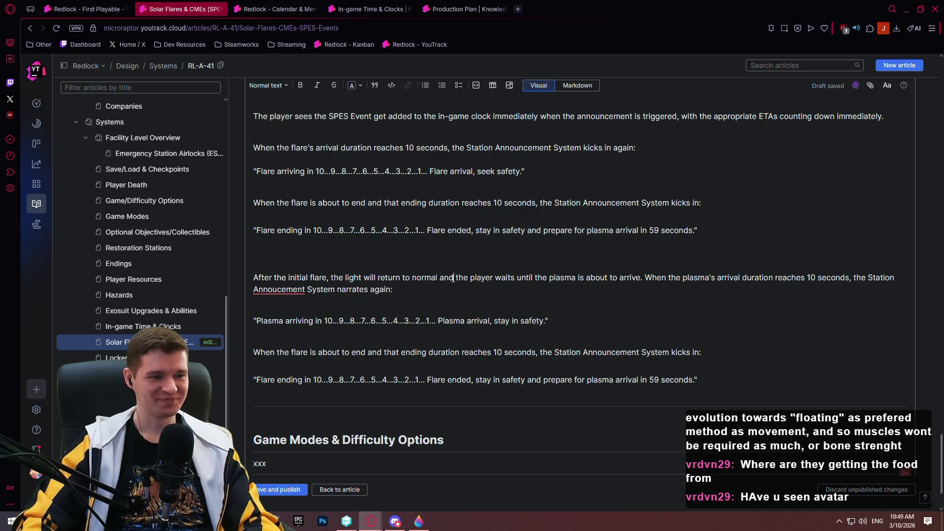
{"action": "left_click", "coordinate": [281, 289]}
{"action": "type", "text": "n"}
{"action": "key", "text": "Down"}
{"action": "key", "text": "Down"}
{"action": "key", "text": "Down"}
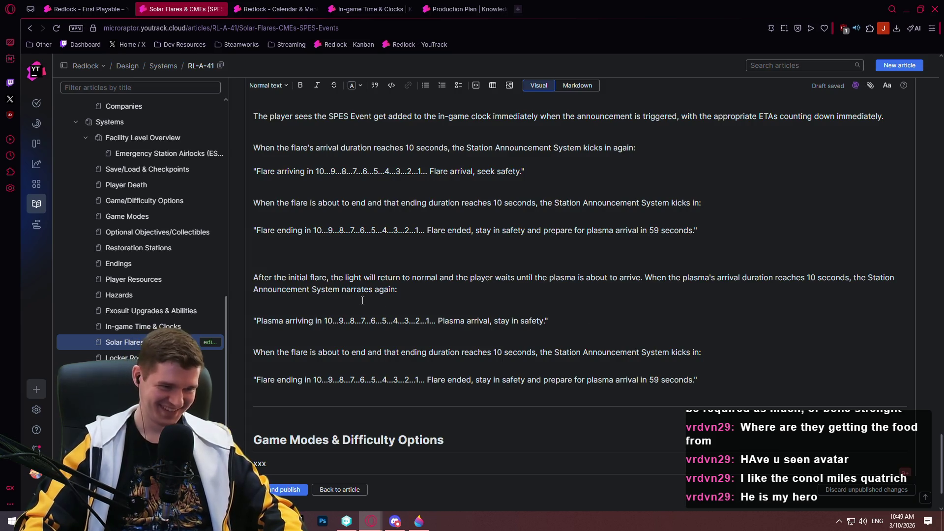
{"action": "left_click", "coordinate": [288, 351]}
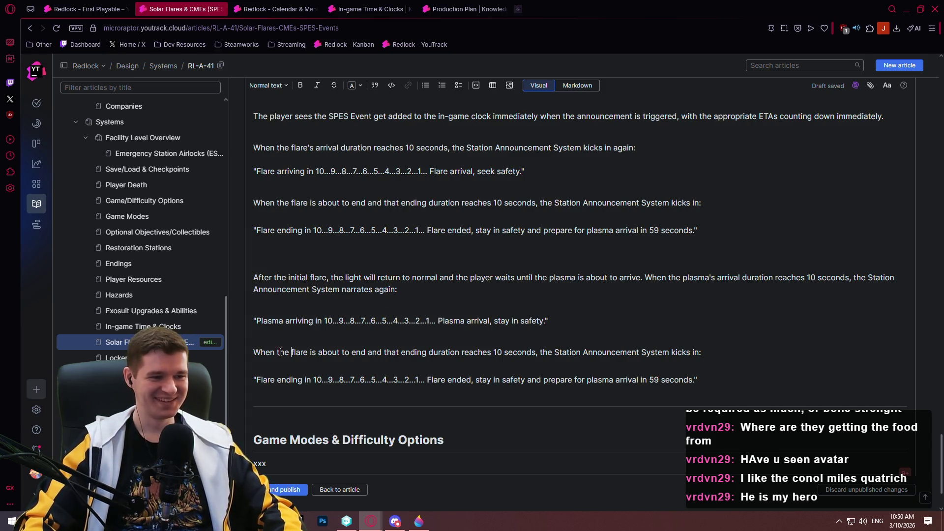
Step: Change 'flare' to 'plasma' in the quote, then describe glitching main-shaft electronics and 'dancing' ionized-gas lights
{"action": "double_click", "coordinate": [300, 352]}
{"action": "type", "text": "plasm"}
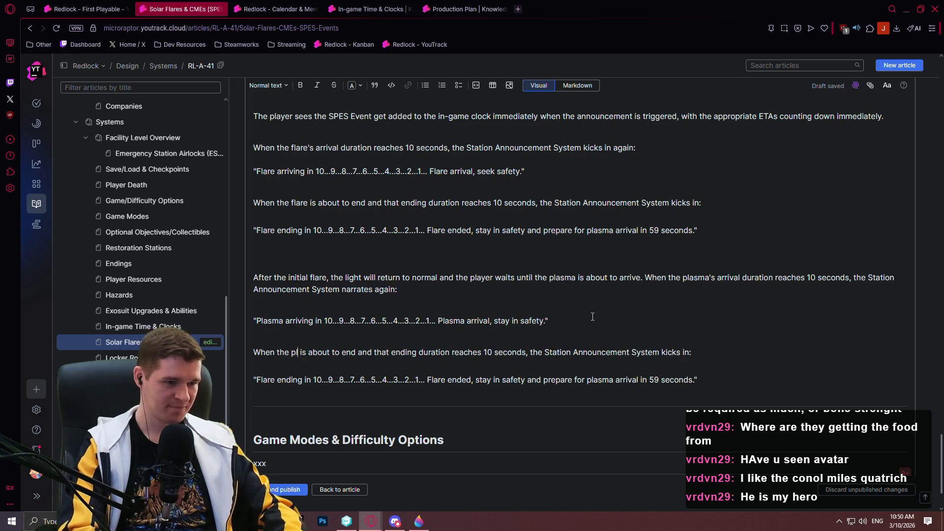
{"action": "type", "text": "a"}
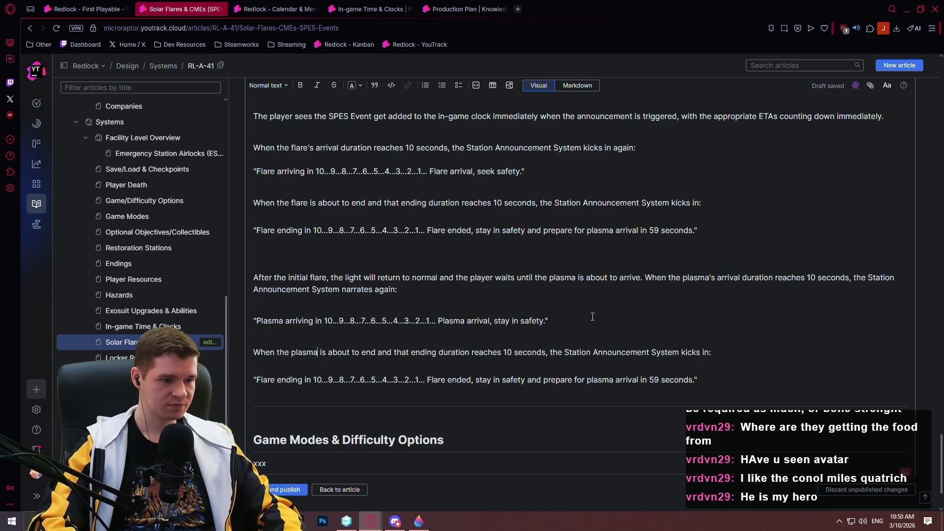
{"action": "key", "text": "Return"}
{"action": "key", "text": "Return"}
{"action": "type", "text": "Durin"}
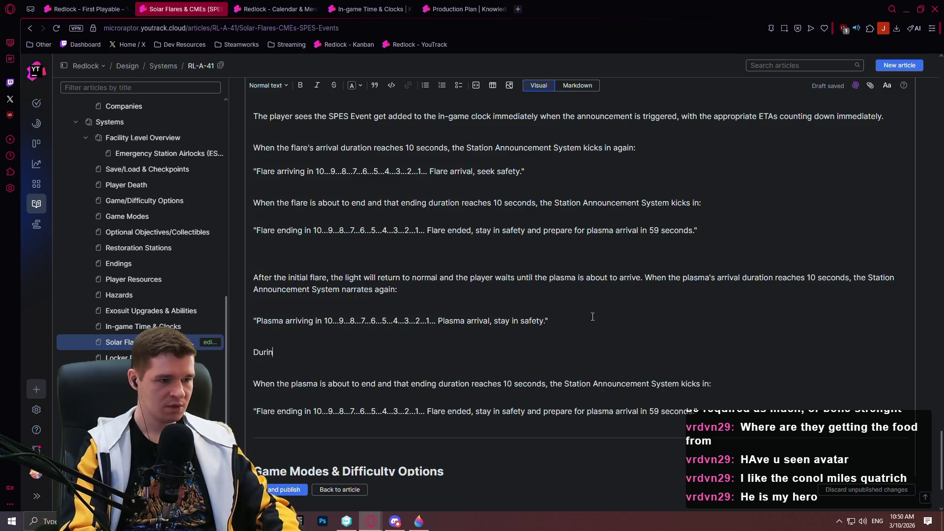
{"action": "type", "text": "g the plasma"}
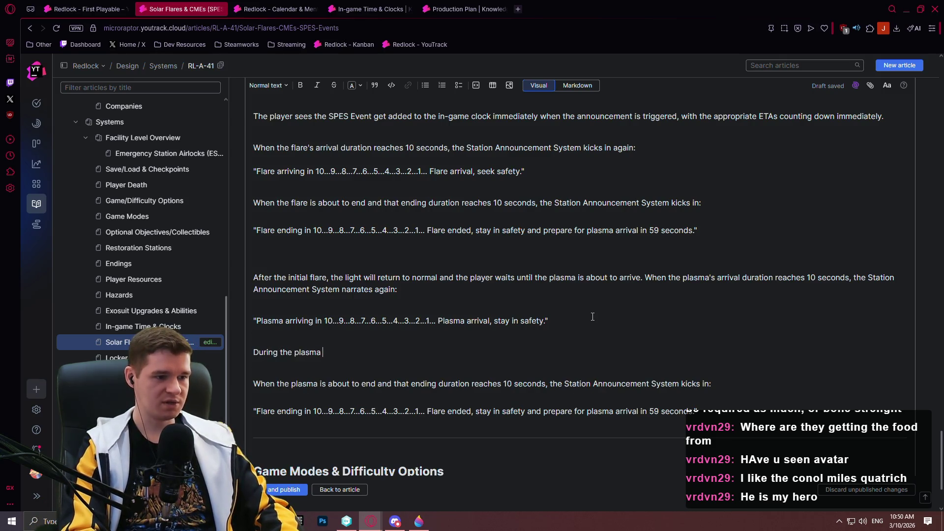
{"action": "type", "text": " bom"}
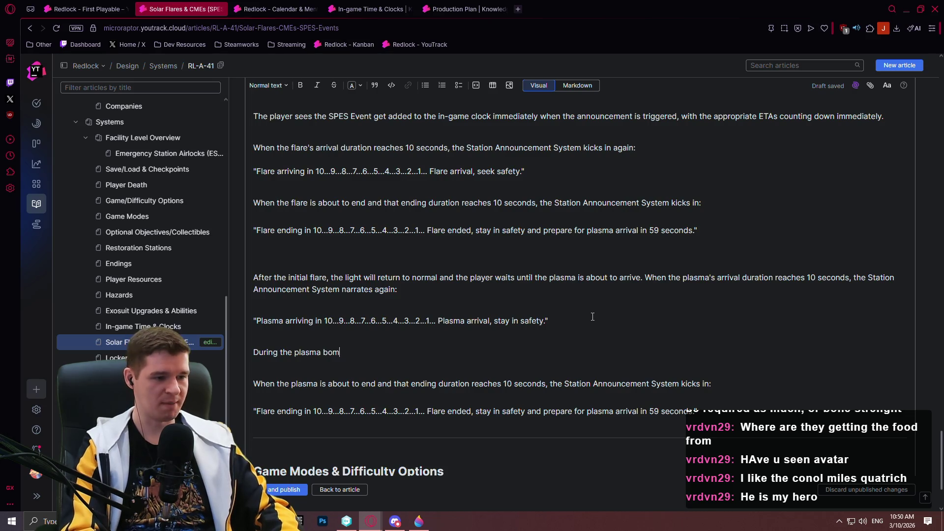
{"action": "type", "text": "bardment, "}
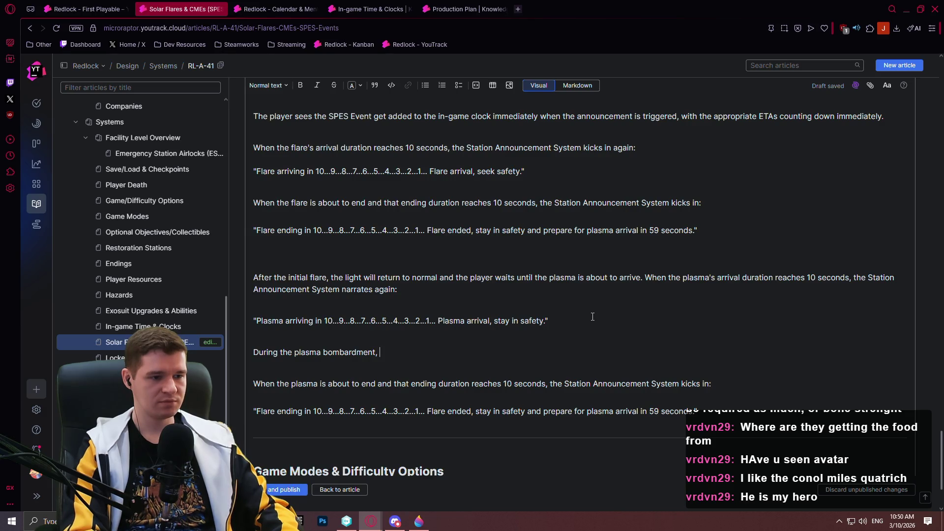
{"action": "type", "text": "e"}
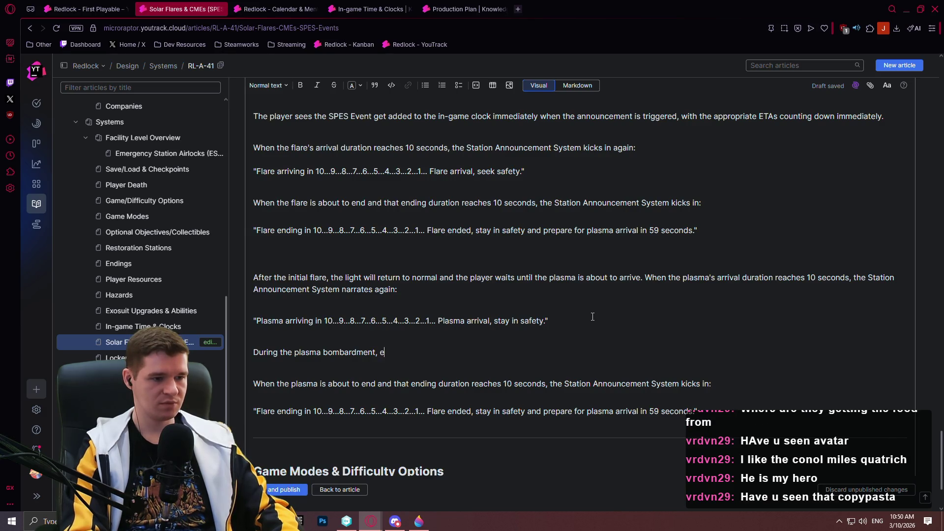
{"action": "type", "text": "lectronicmisbe"}
{"action": "type", "text": "ha"}
{"action": "type", "text": " in the main"}
{"action": "type", "text": " shaft wi"}
{"action": "type", "text": "ll"}
{"action": "key", "text": "End"}
{"action": "type", "text": "ve"}
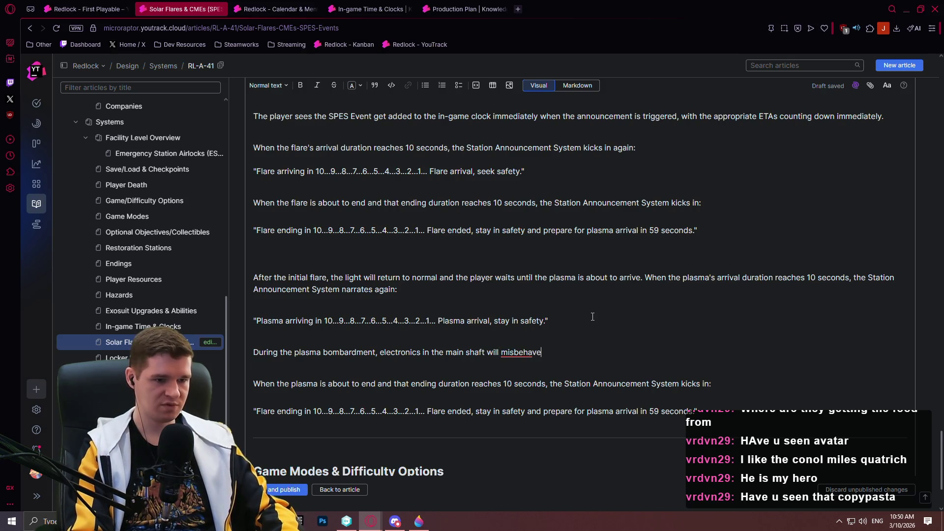
{"action": "type", "text": ", glitching out in various ways"}
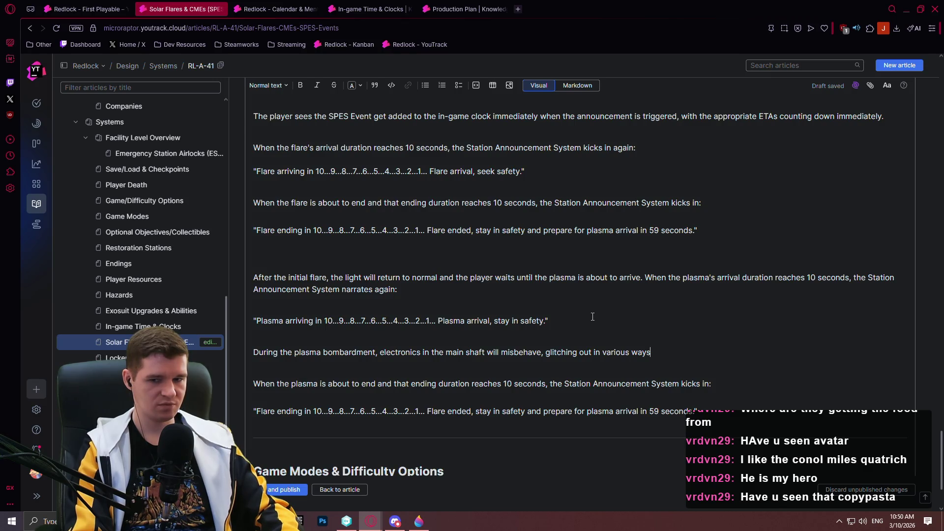
{"action": "type", "text": "Additionally, wisps of ionized gases will create some 'dancing' lights visible i"}
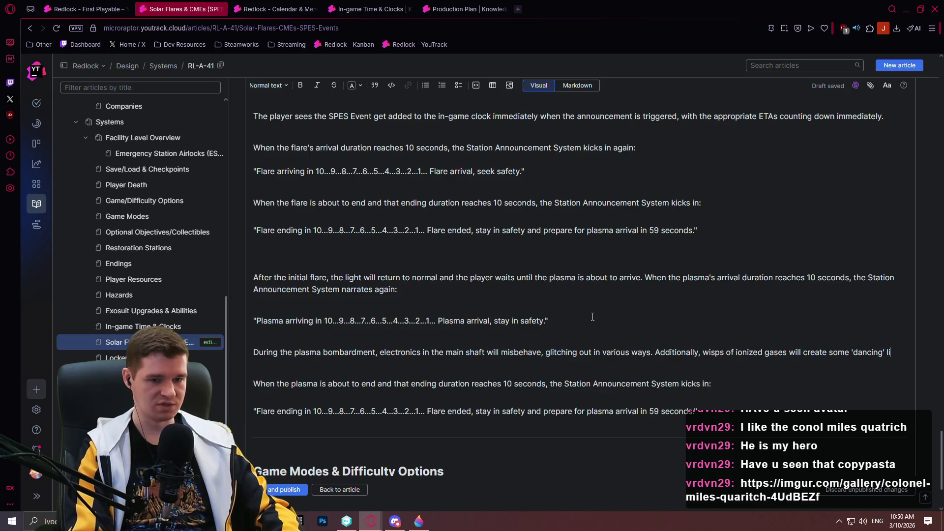
{"action": "type", "text": "n the main shaft."}
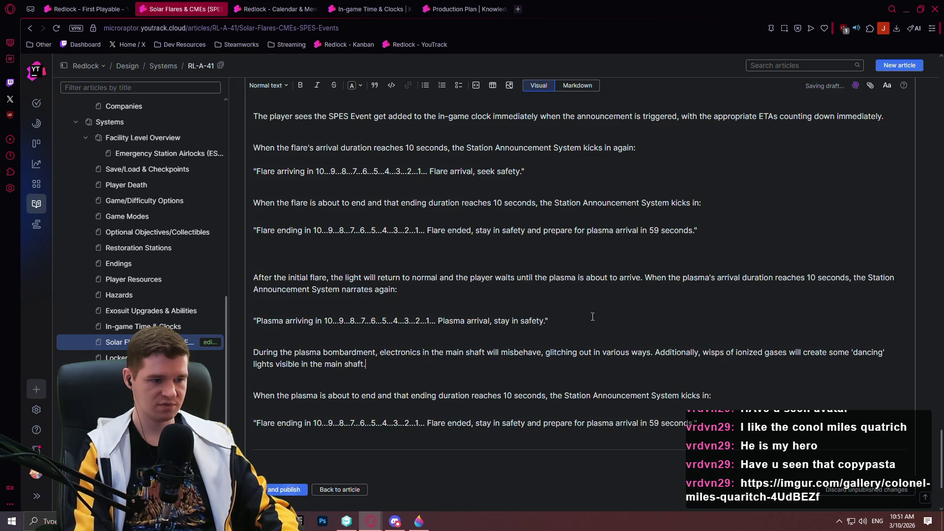
{"action": "scroll", "coordinate": [492, 259], "scroll_direction": "down", "scroll_amount": 1}
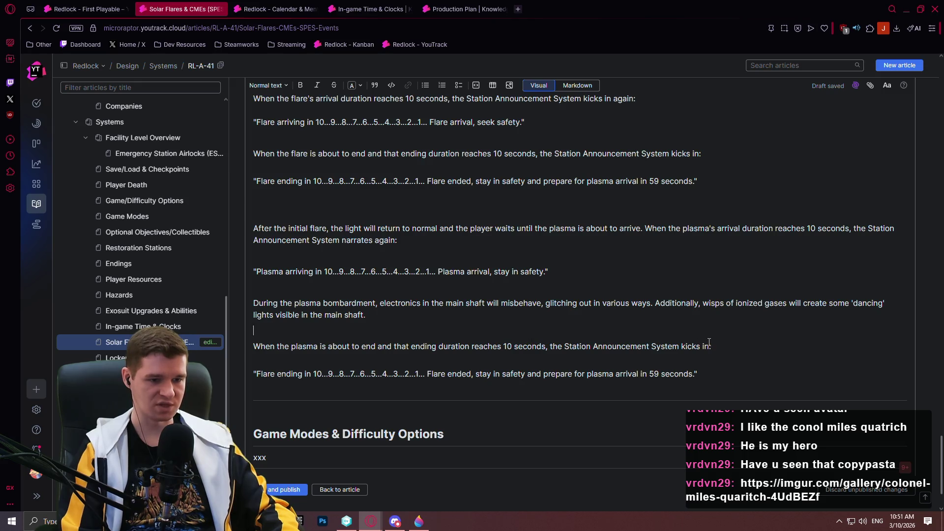
Step: In the final quote, change 'Flare' to 'Plasma bombardment' and 'Flare ended' to 'SPES Event ended'
{"action": "double_click", "coordinate": [270, 374]}
{"action": "type", "text": "Plasma bombardment"}
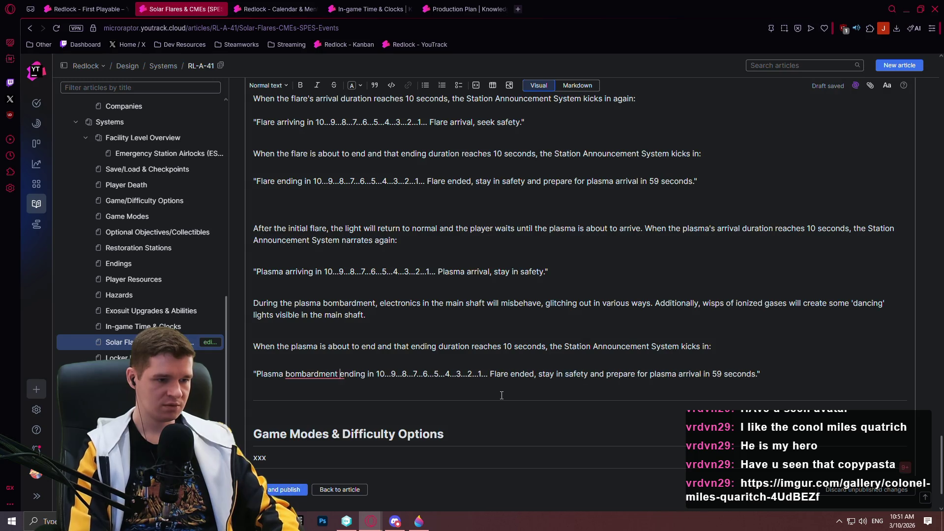
{"action": "double_click", "coordinate": [319, 376]}
{"action": "left_click", "coordinate": [413, 375]}
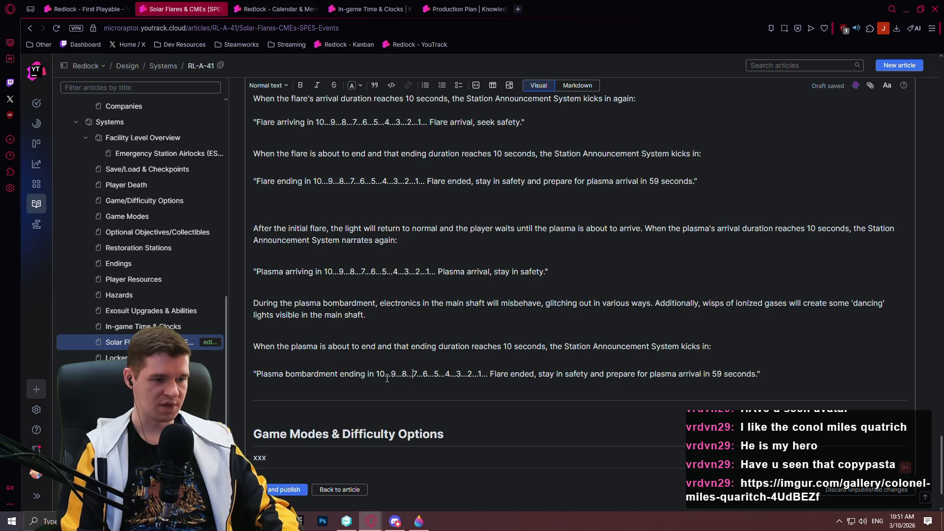
{"action": "double_click", "coordinate": [499, 375]}
{"action": "type", "text": "P"}
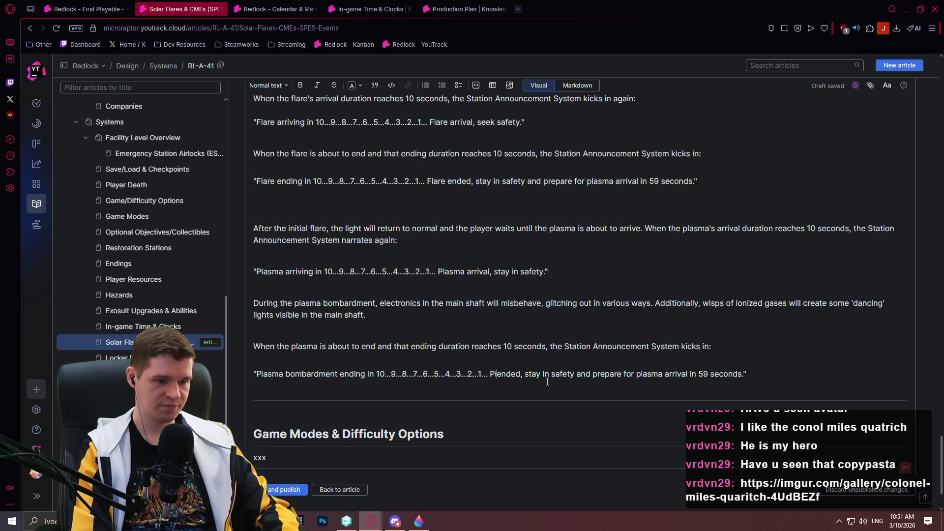
{"action": "type", "text": "lasma"}
{"action": "key", "text": "BackSpace"}
{"action": "key", "text": "BackSpace"}
{"action": "key", "text": "BackSpace"}
{"action": "key", "text": "BackSpace"}
{"action": "type", "text": "SPES Event"}
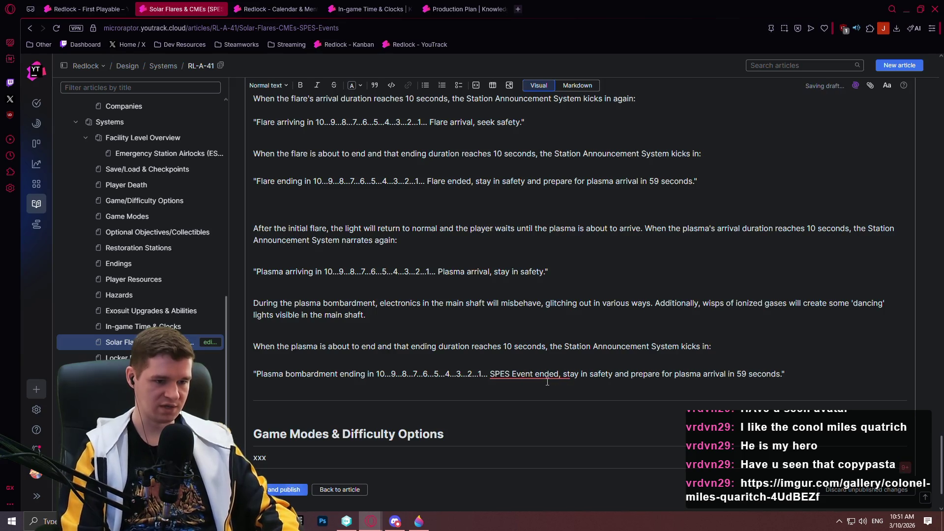
Step: Replace the stay-in-safety instruction with 'you may now leave your safety and return to work'
{"action": "left_click", "coordinate": [566, 375]}
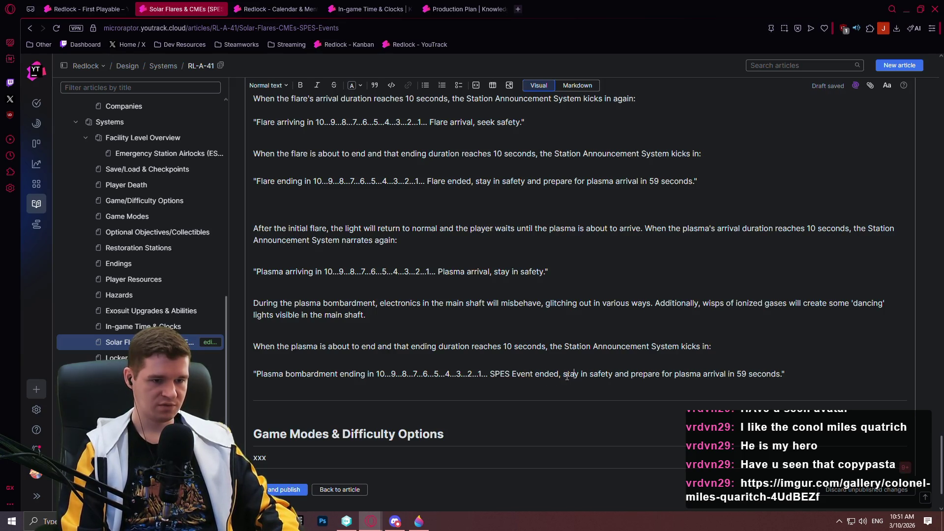
{"action": "left_click_drag", "start_coordinate": [564, 375], "coordinate": [785, 374]}
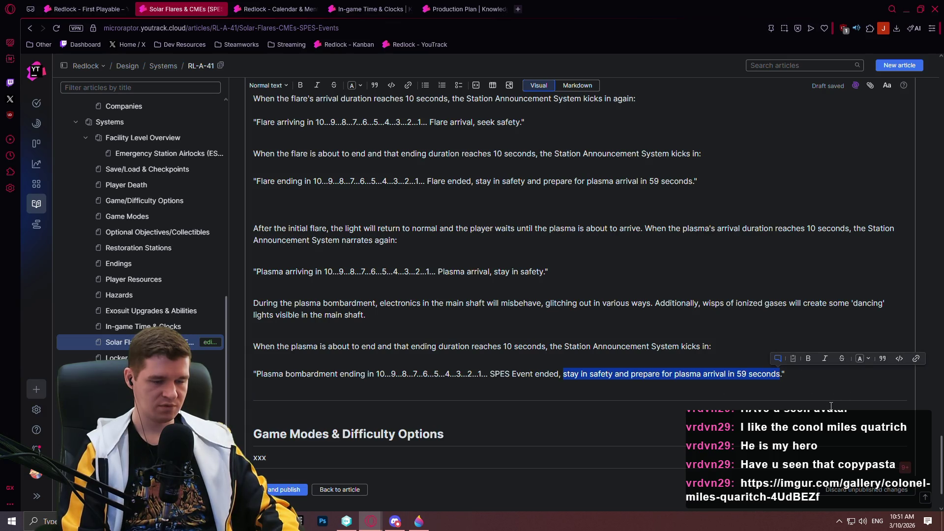
{"action": "type", "text": "you may now"}
{"action": "type", "text": " leave your safet"}
{"action": "type", "text": "y."}
{"action": "type", "text": " and reu"}
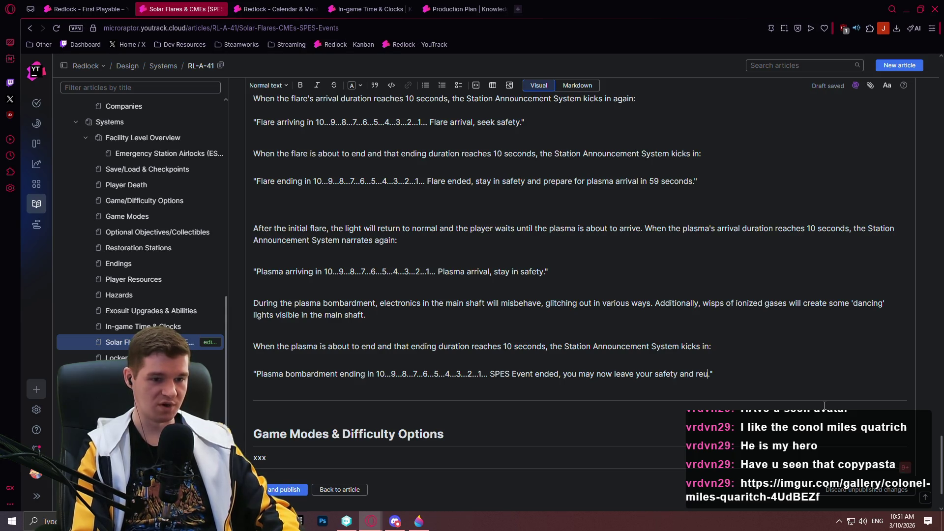
{"action": "key", "text": "BackSpace"}
{"action": "type", "text": "turn to work"}
{"action": "left_click", "coordinate": [737, 362]}
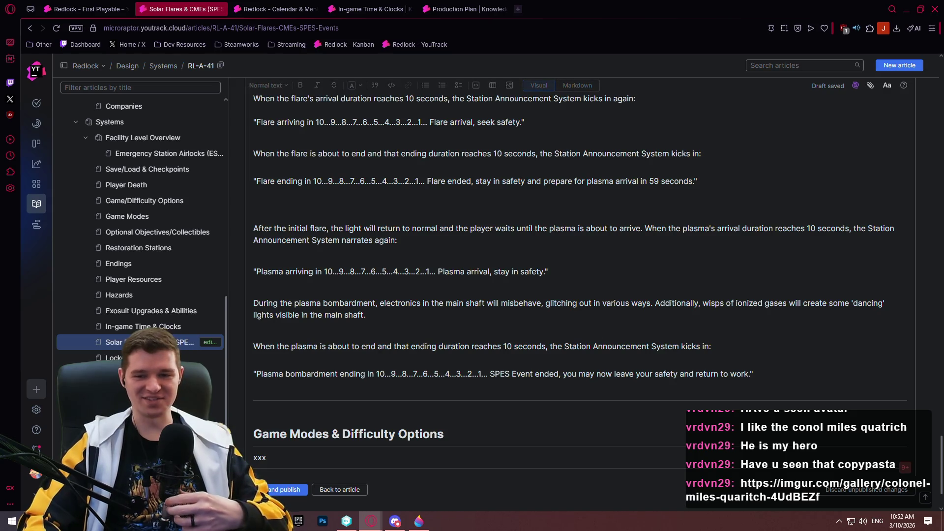
{"action": "left_click", "coordinate": [598, 347]}
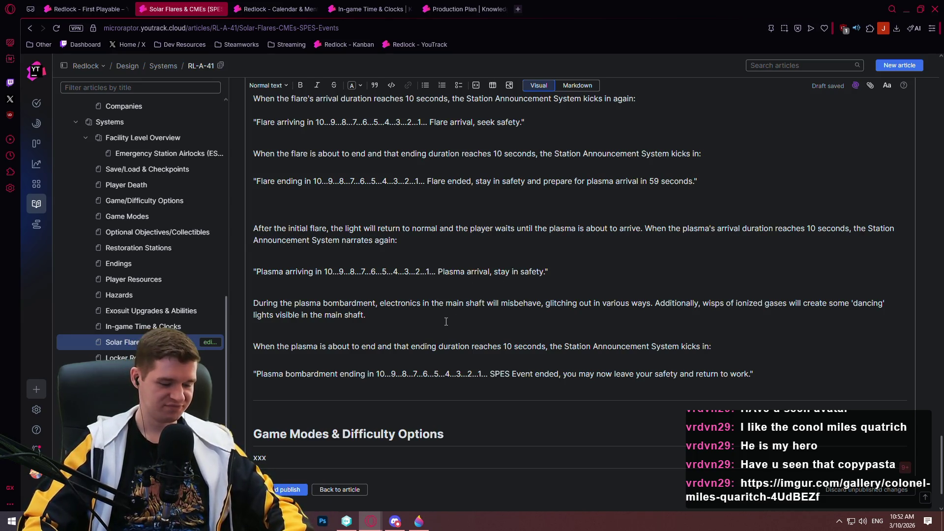
{"action": "scroll", "coordinate": [345, 345], "scroll_direction": "up", "scroll_amount": 3}
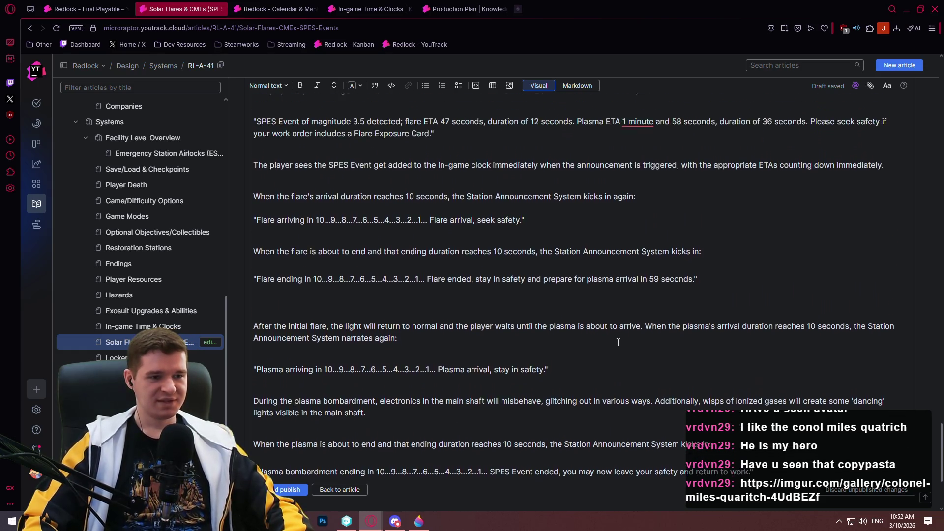
Step: Under the flare-arrival quote, begin 'During the flare, the main directional light will surge, and if the player…'
{"action": "scroll", "coordinate": [344, 345], "scroll_direction": "down", "scroll_amount": 3}
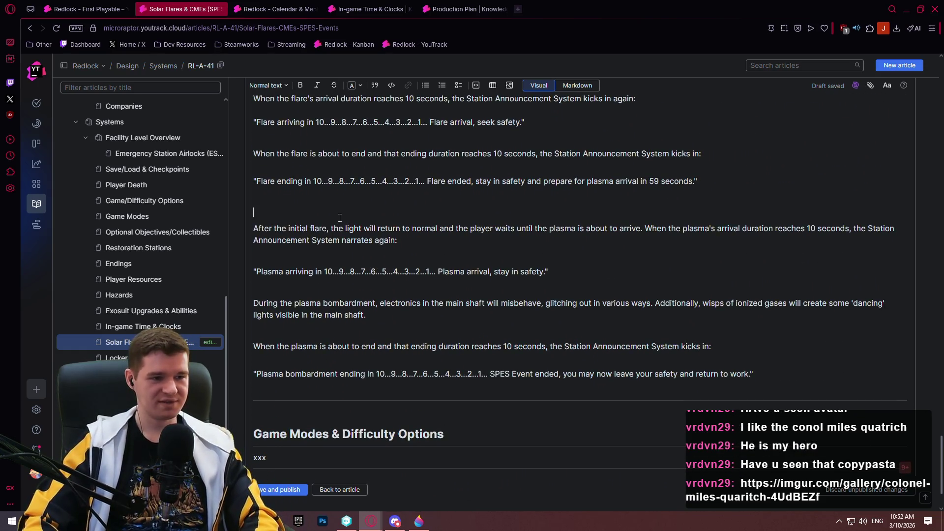
{"action": "scroll", "coordinate": [339, 218], "scroll_direction": "up", "scroll_amount": 4}
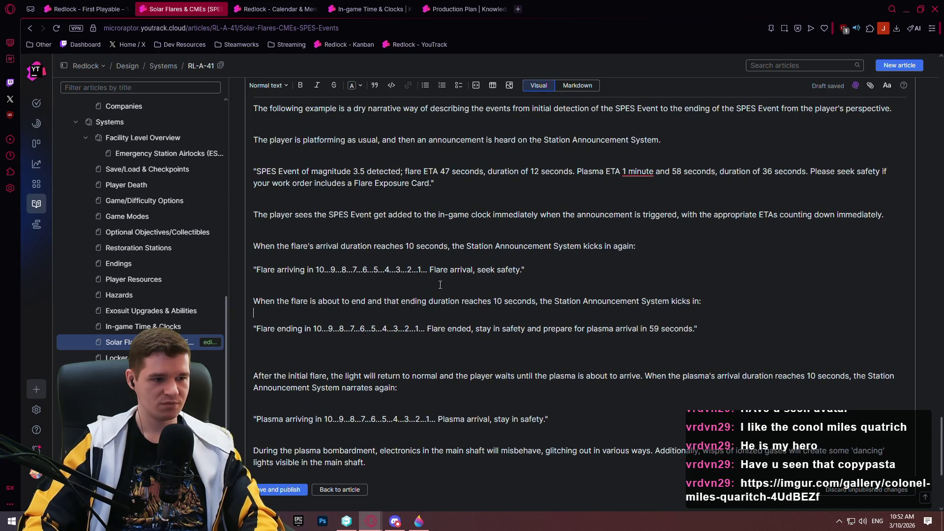
{"action": "scroll", "coordinate": [305, 244], "scroll_direction": "down", "scroll_amount": 1}
{"action": "key", "text": "Return"}
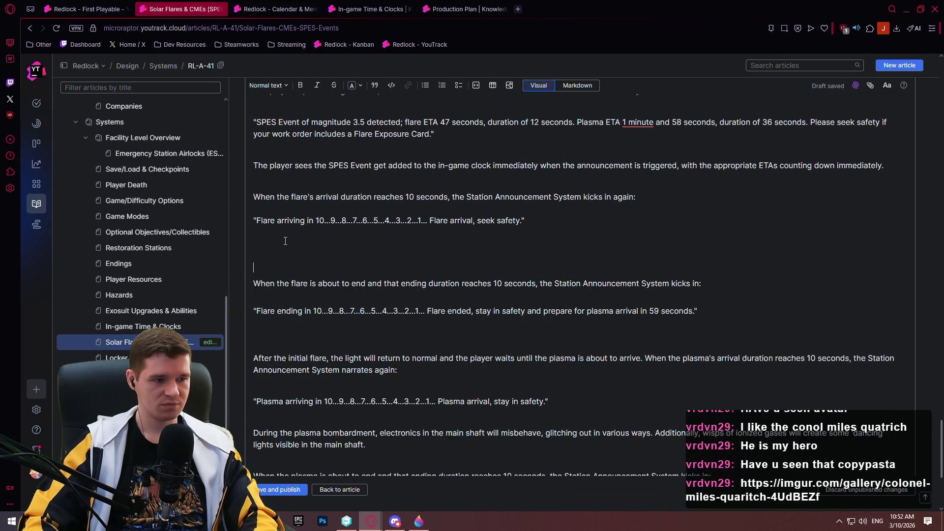
{"action": "type", "text": "Dy"}
{"action": "type", "text": "uring the flar"}
{"action": "type", "text": "he light will"}
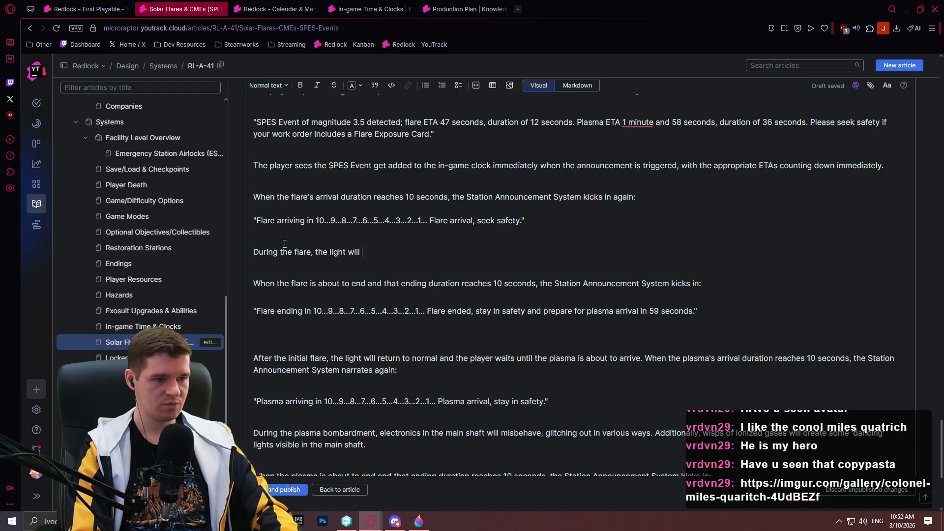
{"action": "key", "text": "BackSpace"}
{"action": "key", "text": "BackSpace"}
{"action": "key", "text": "BackSpace"}
{"action": "type", "text": "main dire"}
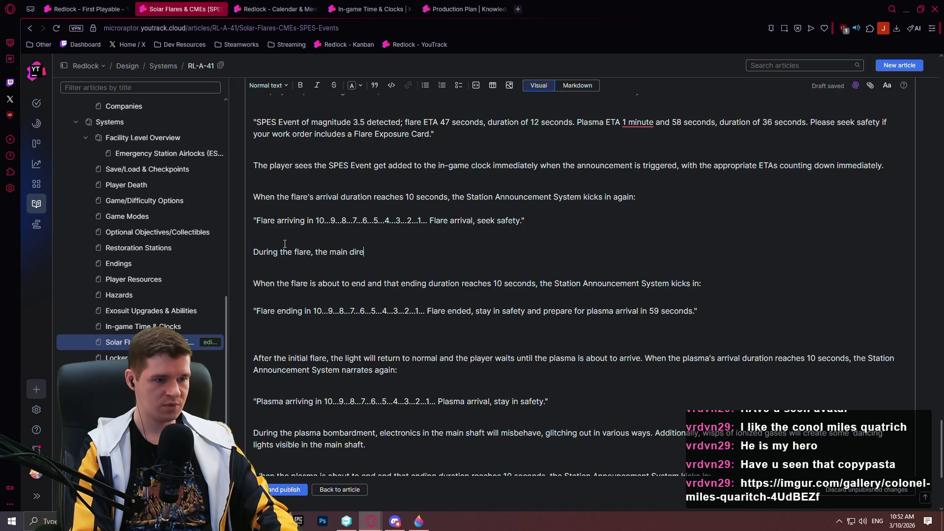
{"action": "type", "text": "ctional light will surge."}
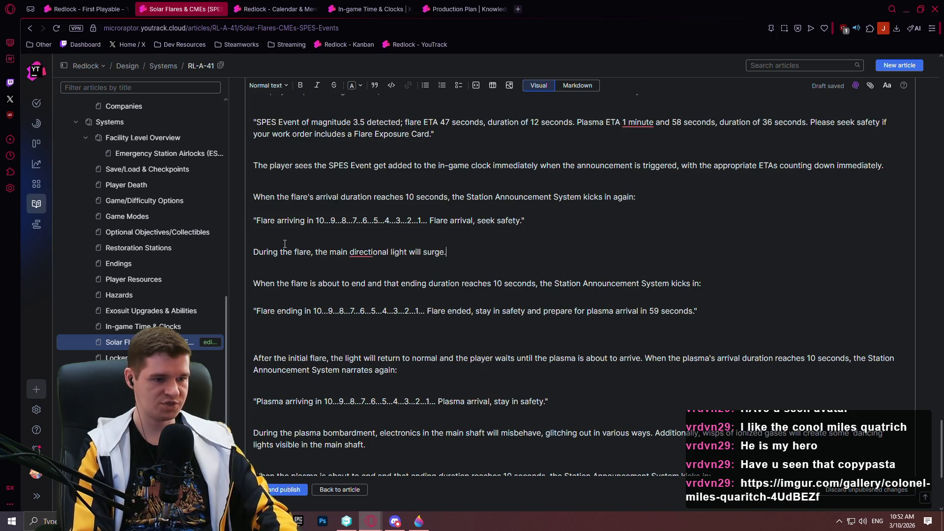
{"action": "key", "text": "BackSpace"}
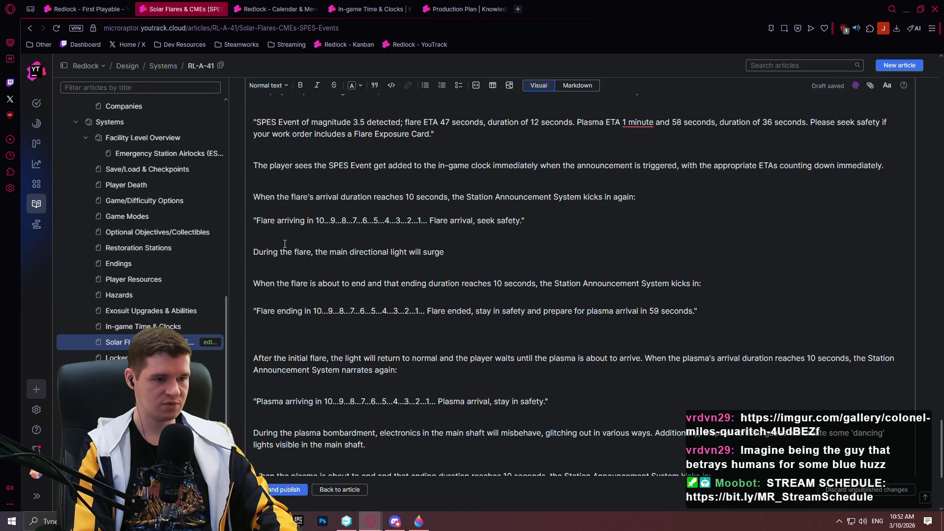
{"action": "type", "text": ", and"}
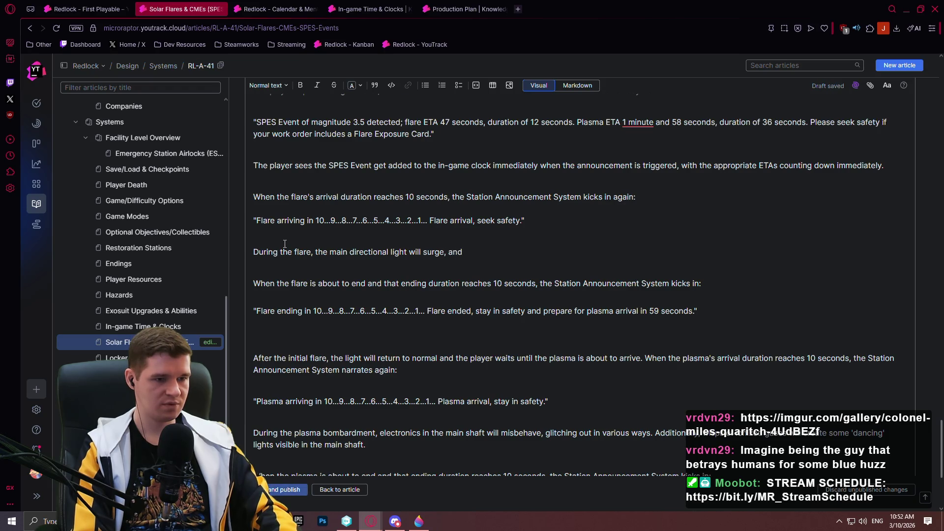
{"action": "type", "text": " if the player is caught in "}
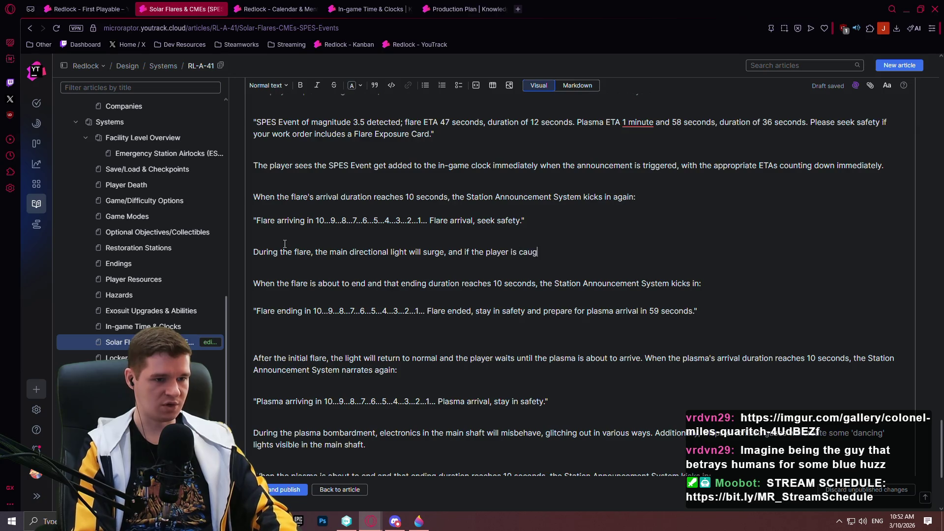
{"action": "type", "text": "the direct light"}
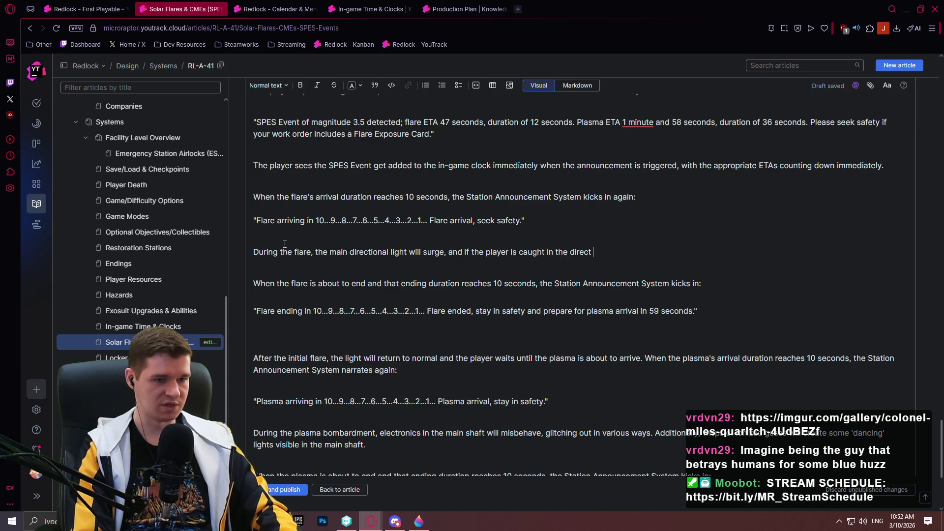